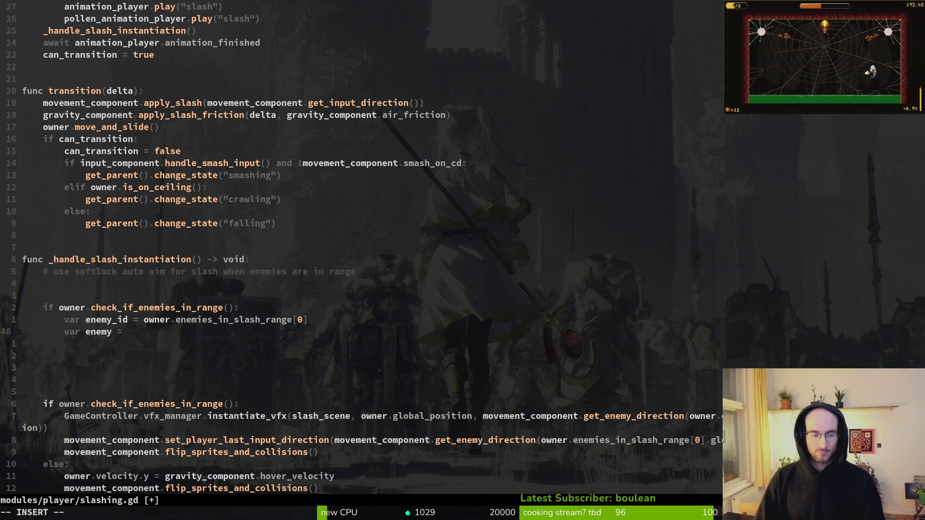
Add the line `var enemy = instance_from_id(enemy_id)` using LSP completions.
text(insta)
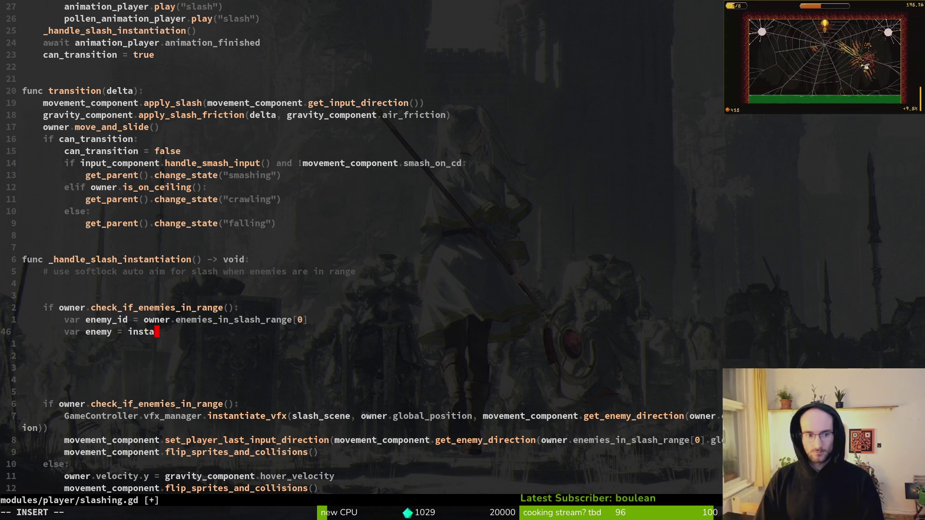
key(Tab)
key(Return)
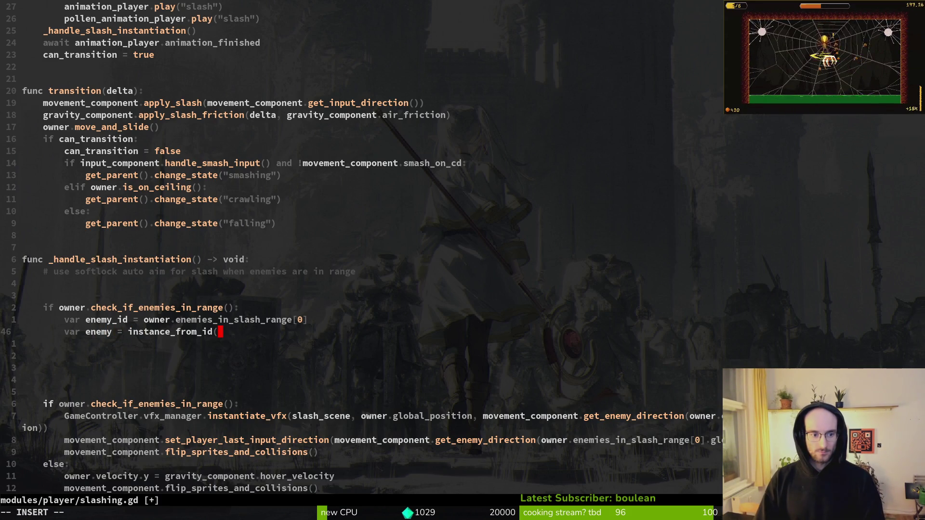
text(ene)
key(Tab)
key(Tab)
key(Return)
text())
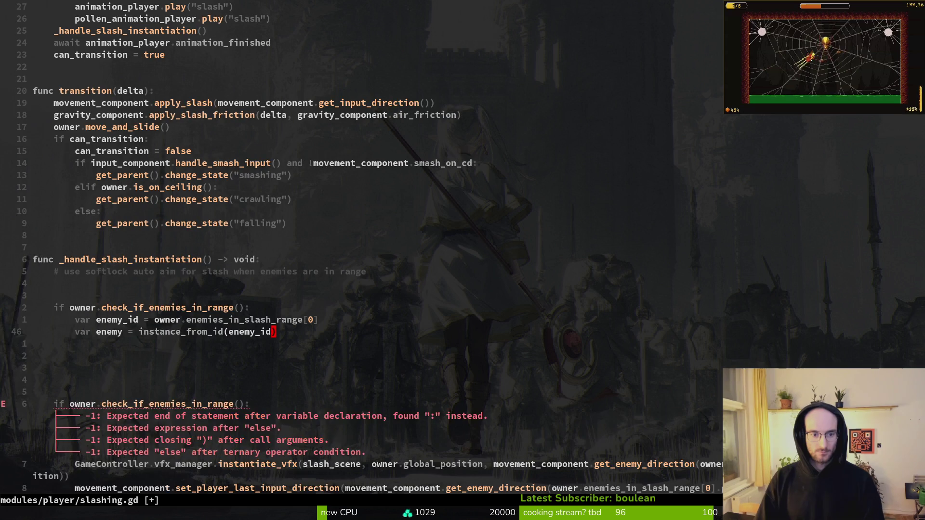
key(Return)
key(Return)
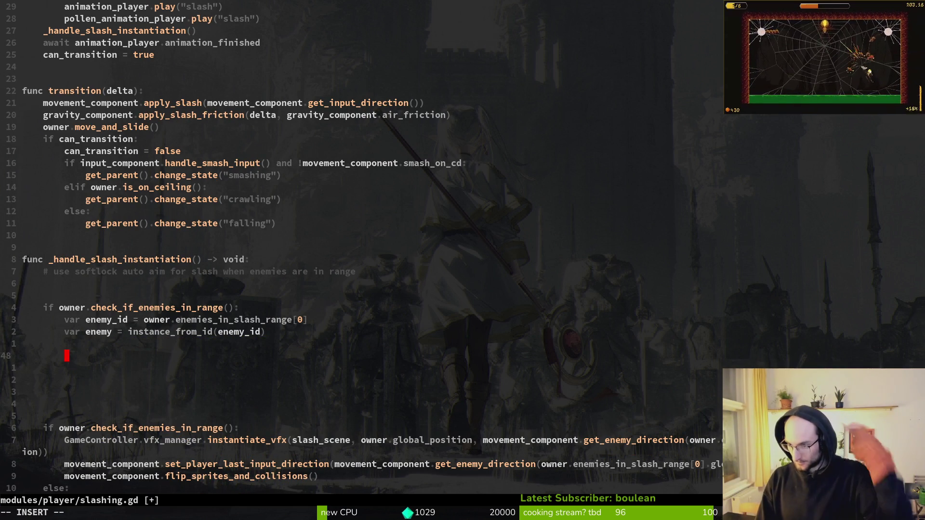
key(Escape)
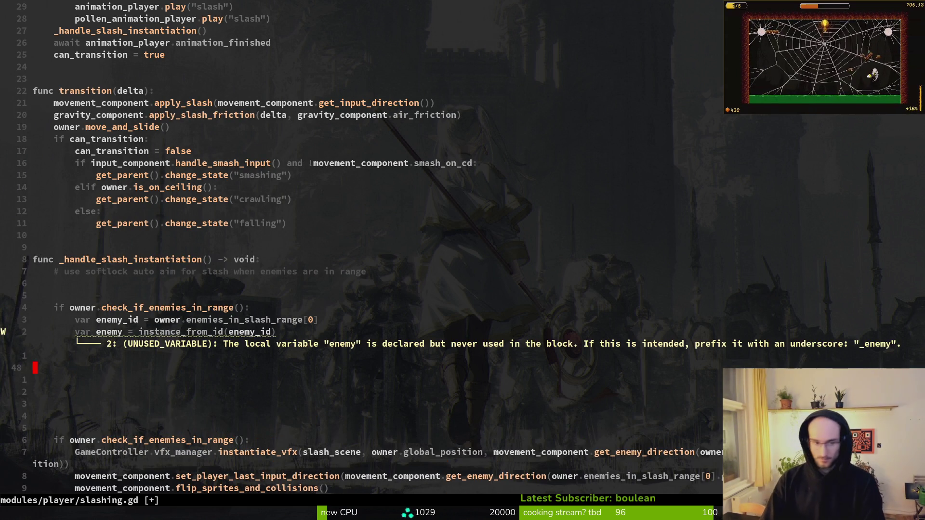
Start the condition `if enemy != null and is_instance_valid(enemy)` on a new line below.
text(Sif ene)
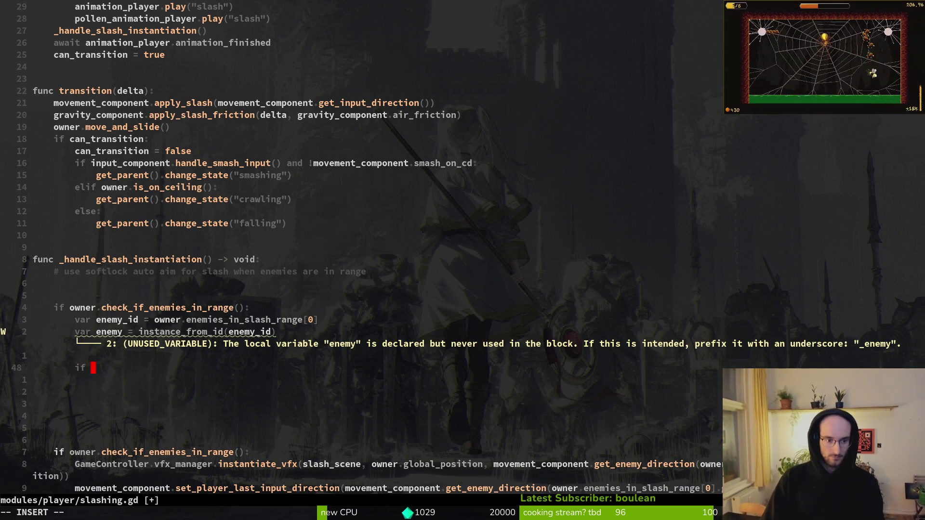
key(Tab)
key(Tab)
key(Tab)
text(is)
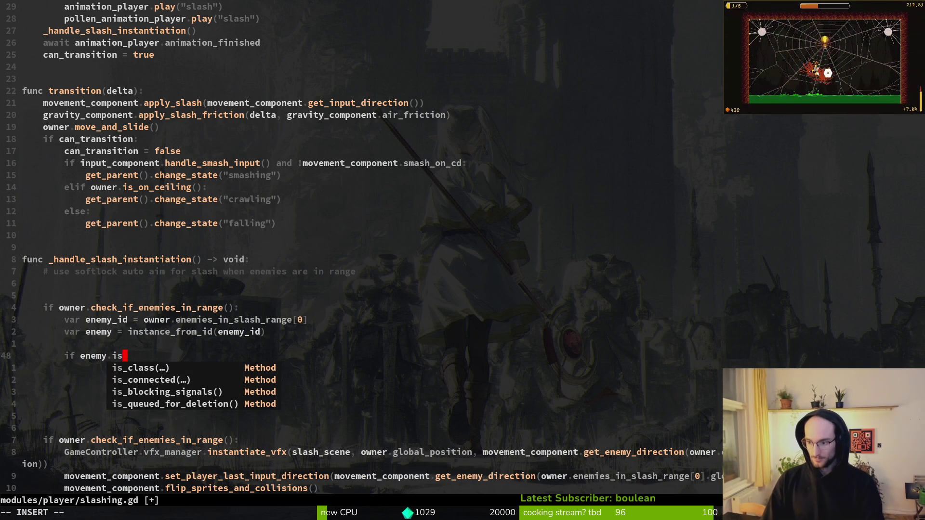
key(BackSpace)
key(BackSpace)
text(!)
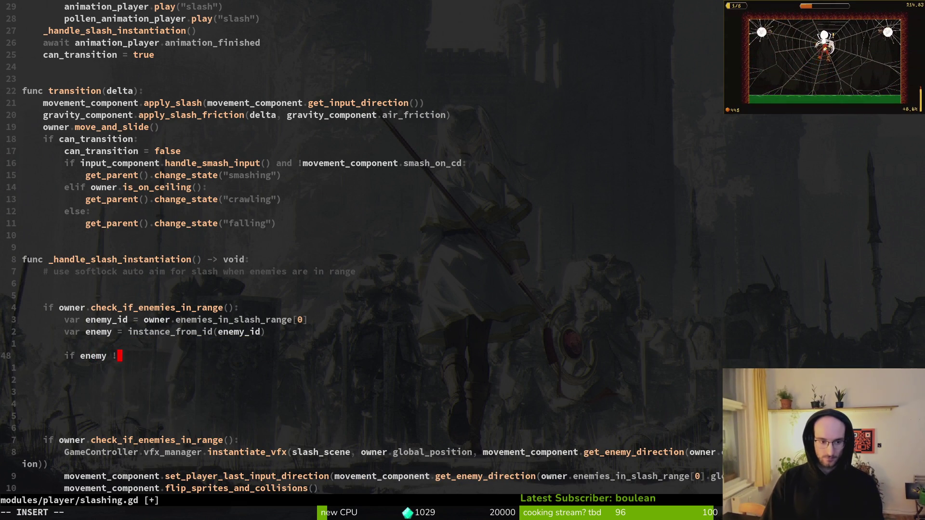
text(= null and )
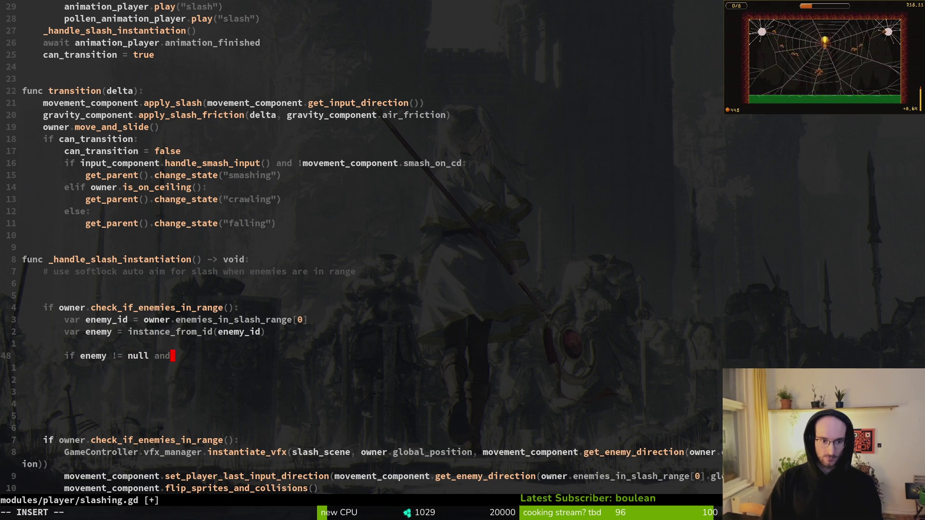
text(isi)
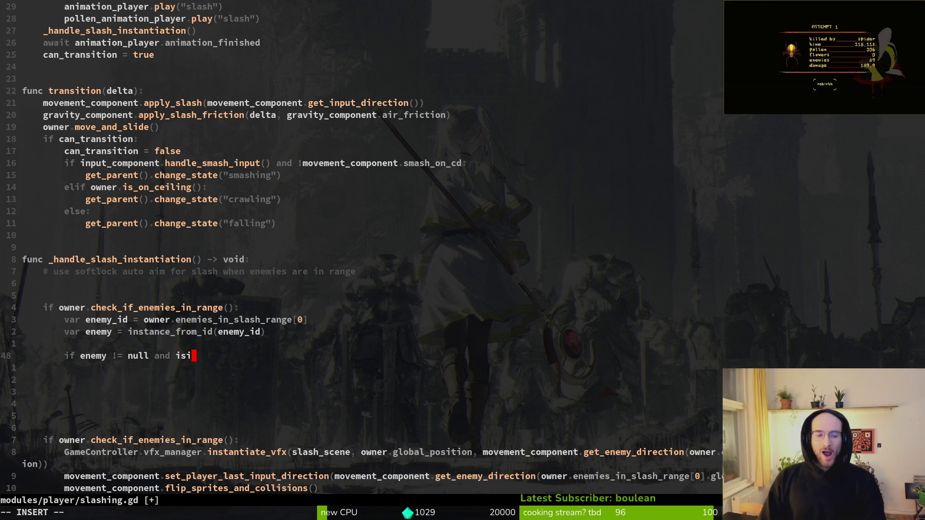
key(Tab)
key(Tab)
key(Tab)
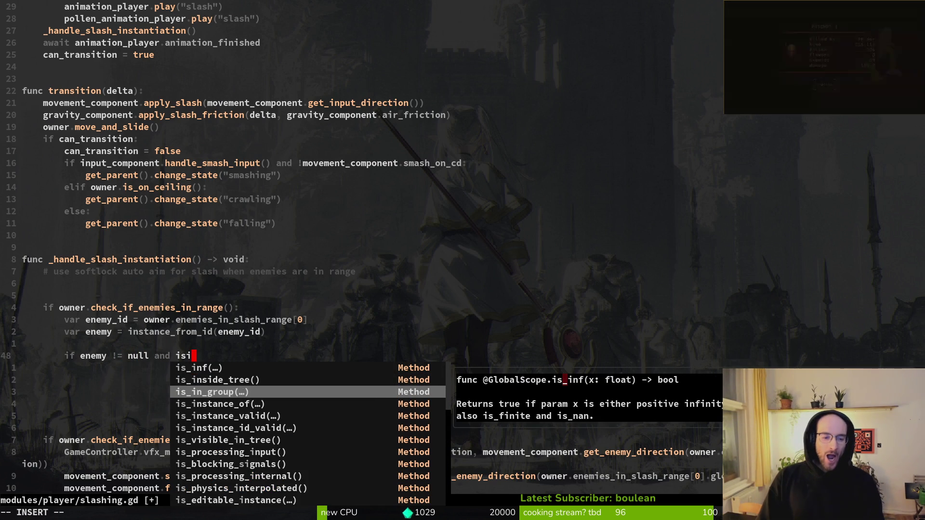
key(Tab)
key(Return)
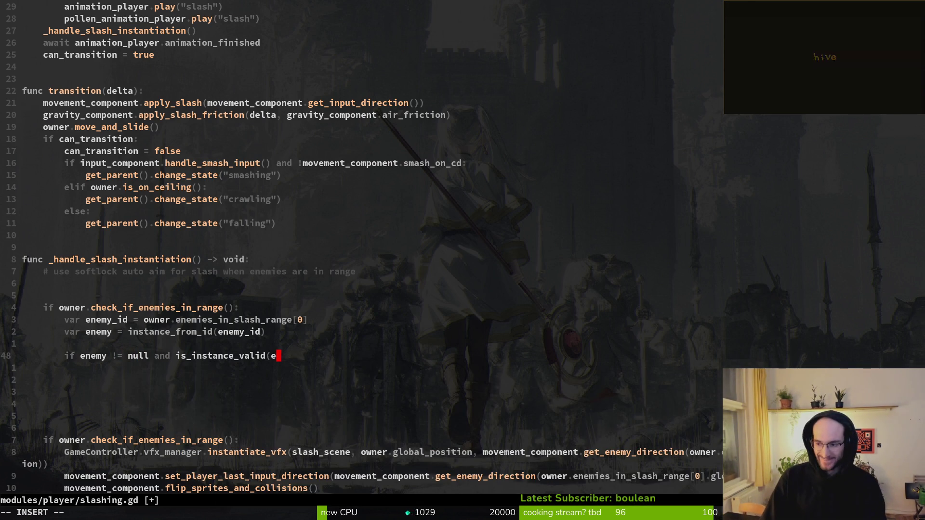
text(enemy))
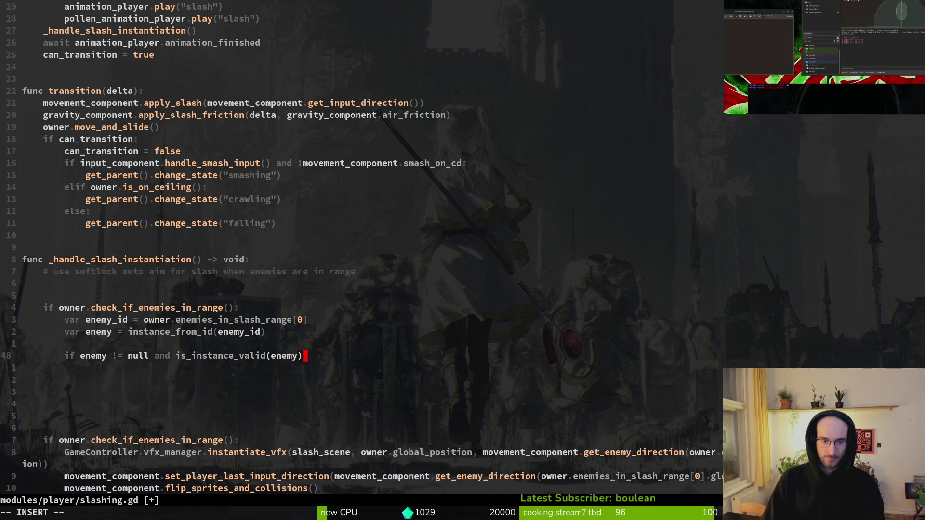
key(Return)
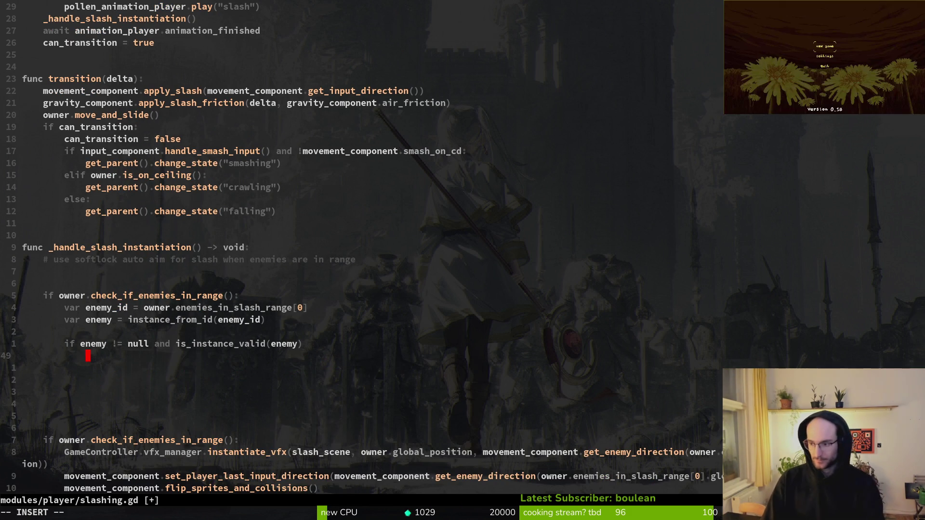
key(Escape)
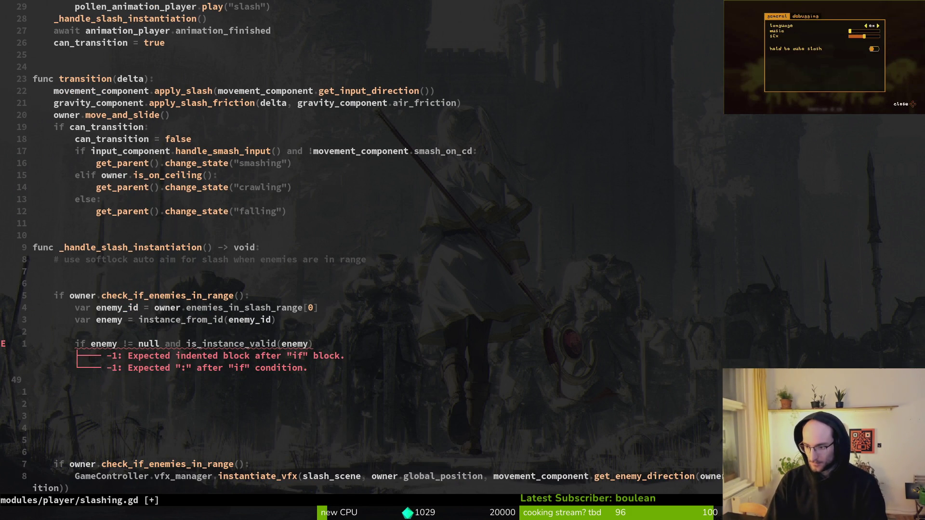
key(ctrl+d)
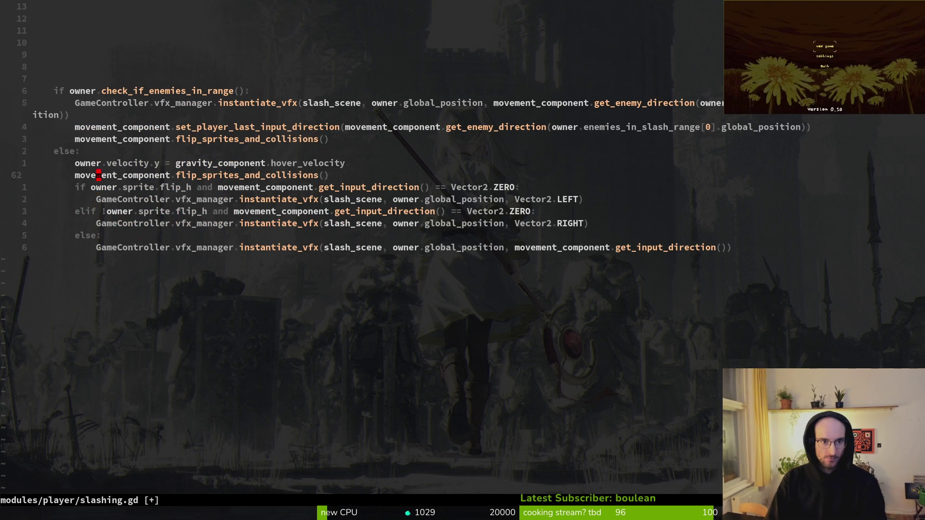
Copy the three slash-effect lines down through the flip_sprites line.
key(k)
key(k)
key(k)
key(ctrl+y)
key(ctrl+y)
key(ctrl+y)
key(shift+v)
key(j)
key(j)
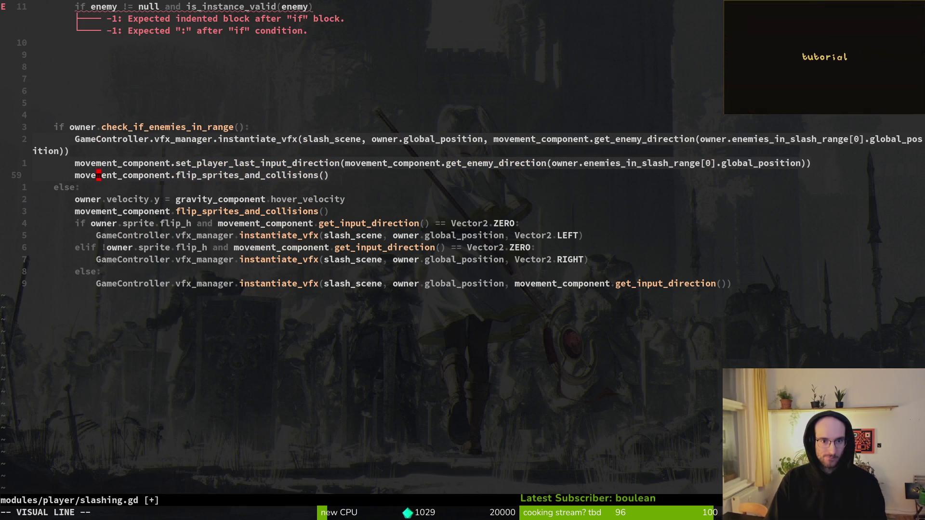
key(y)
Paste the copied slash-effect lines directly below the new if enemy check.
key(ctrl+u)
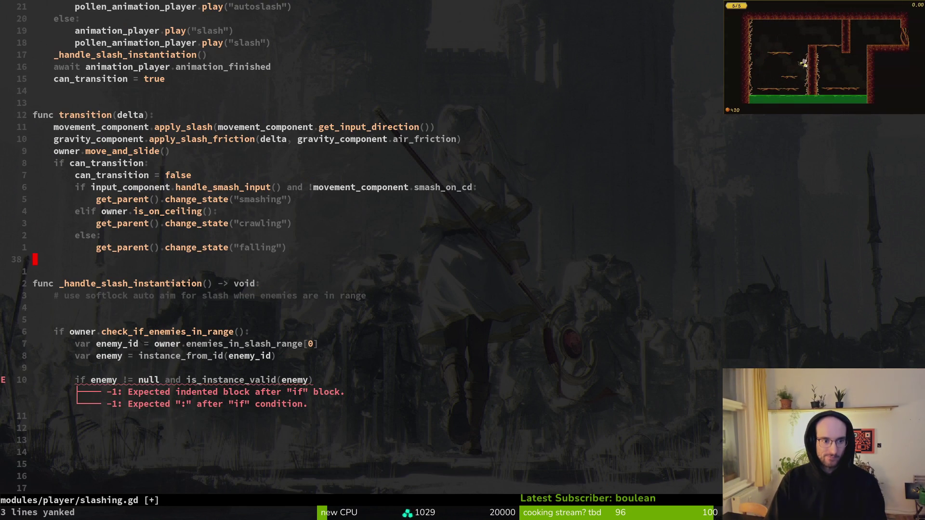
key(ctrl+u)
key(ctrl+d)
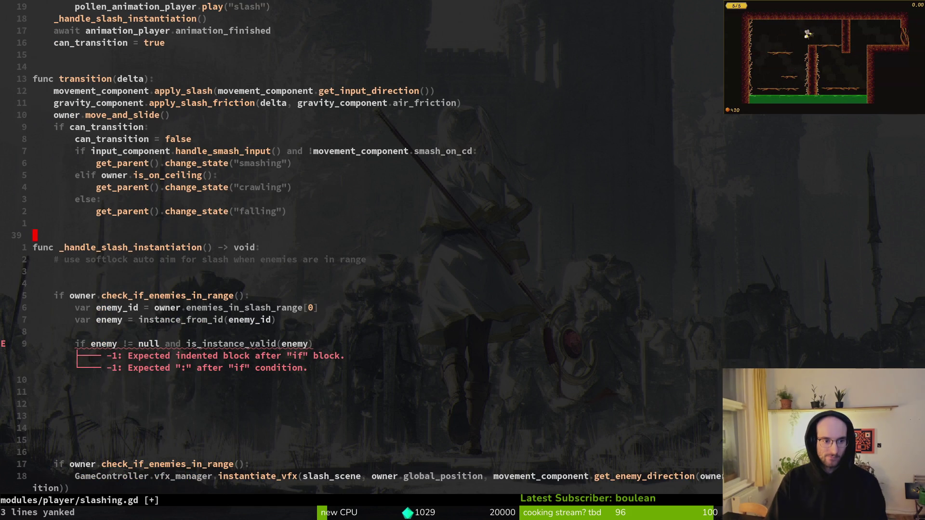
key(u)
key(j)
key(j)
key(j)
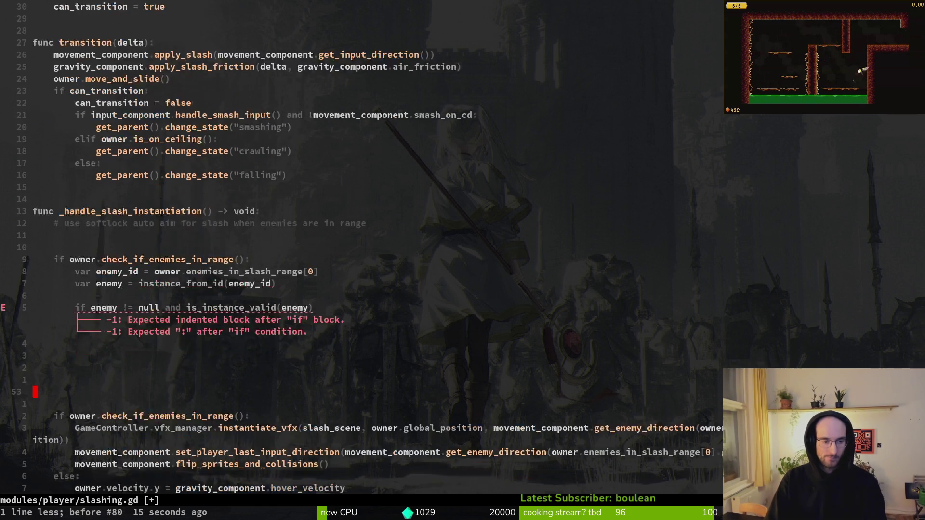
key(k)
key(k)
key(k)
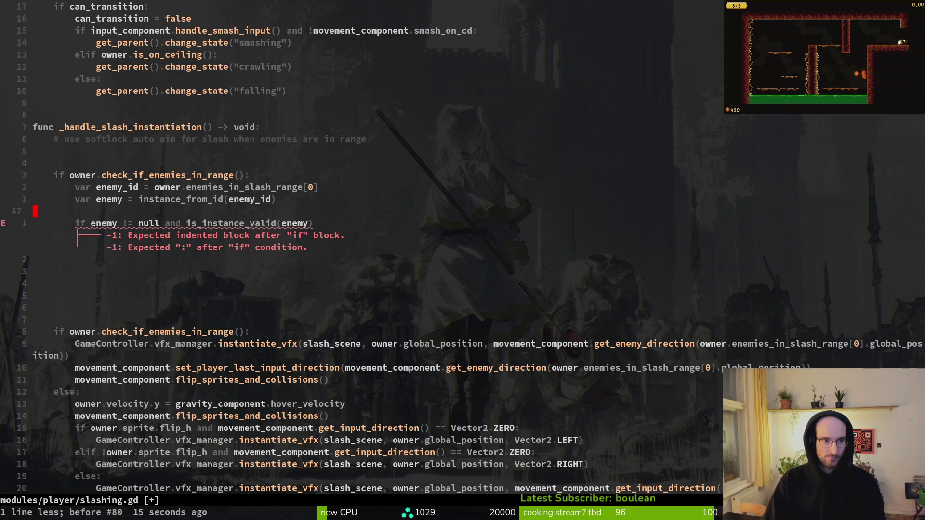
key(P)
key(d)
key(2)
key(j)
key(p)
Indent the pasted lines one level under the if and save slashing.gd.
key(V)
key(j)
key(j)
key(greater)
text(:w)
key(Return)
key(k)
key(k)
Append the missing colon to the if enemy condition and save the file.
text(jA)
text(:)
key(Escape)
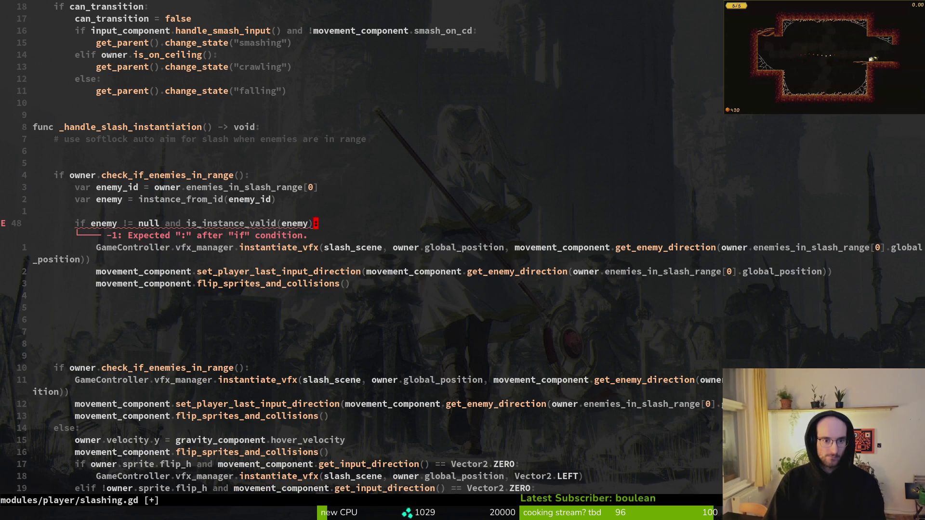
text(:w)
key(Return)
key(j)
key(j)
key(j)
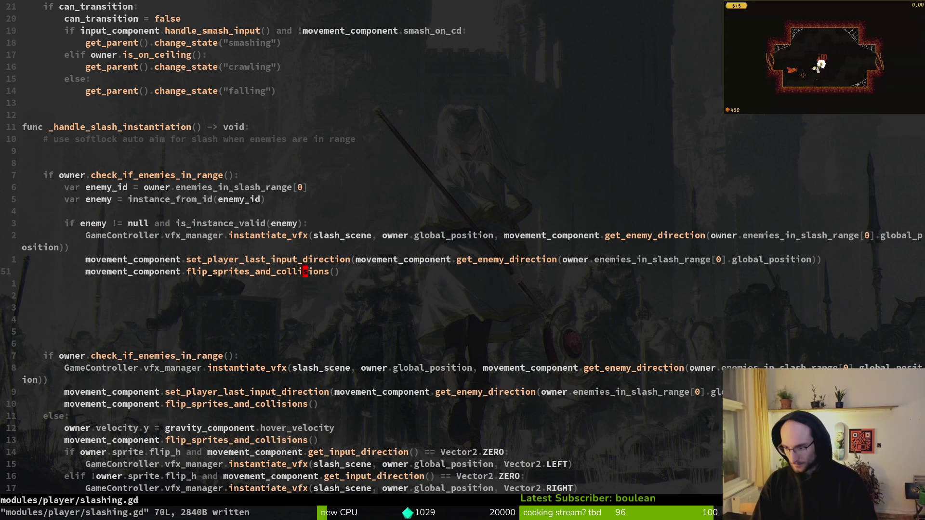
key(o)
key(Escape)
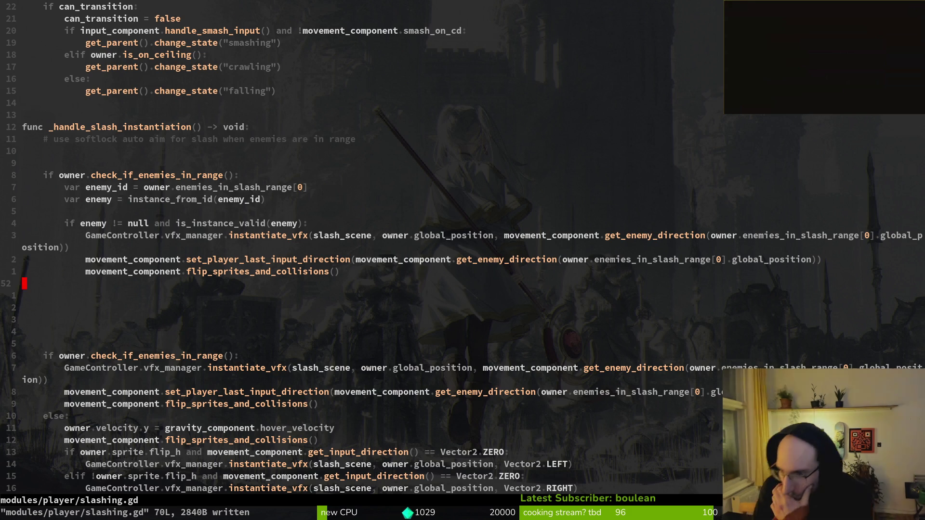
Add an else branch calling owner.enemies_in_slash_range.erase(enemy_id) and save slashing.gd.
click(305, 259)
text(jo)
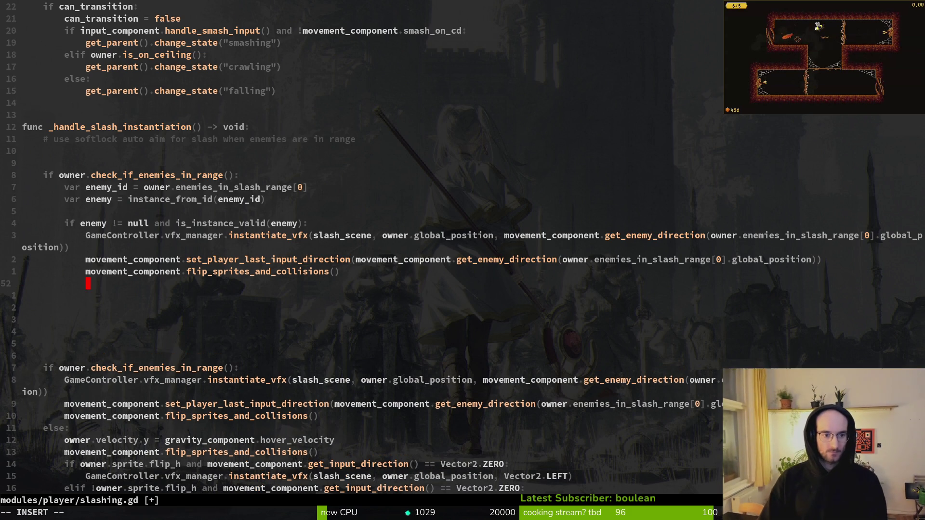
text(else:)
key(Escape)
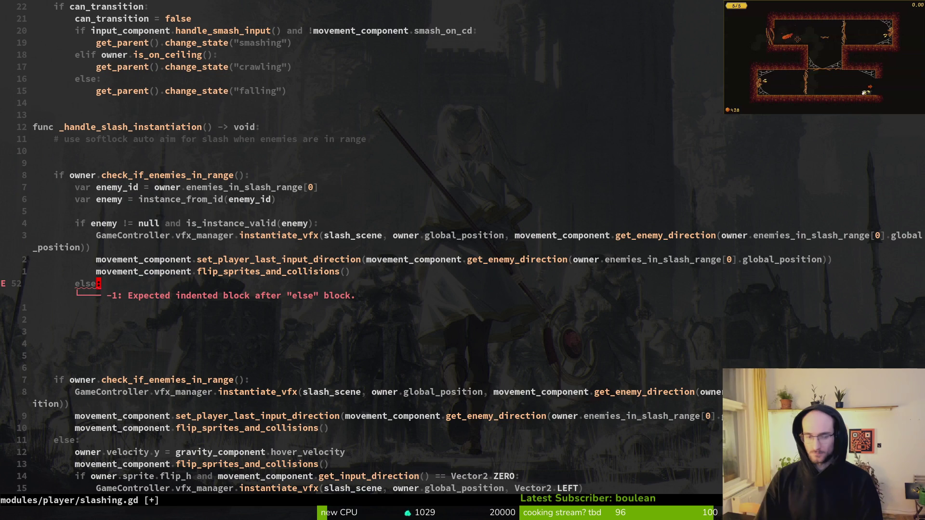
text(oowner.)
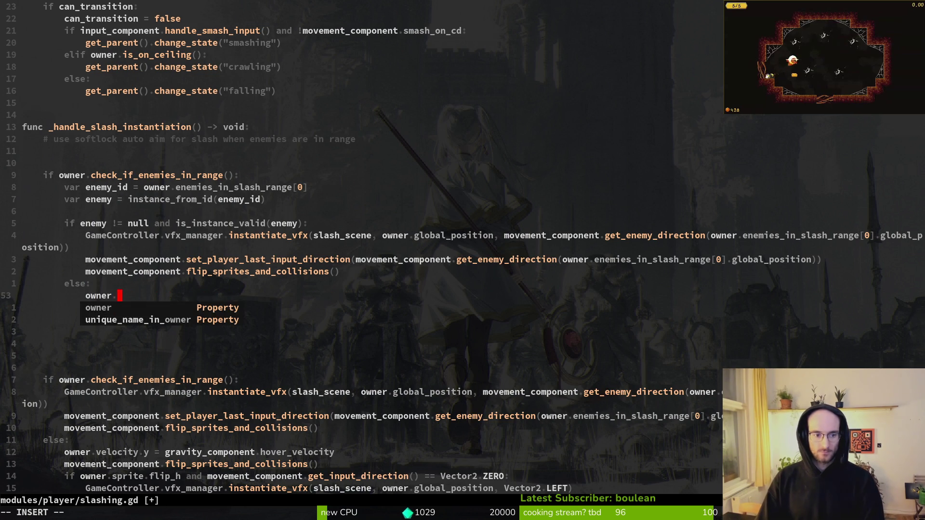
text(enemies_in_slash_range)
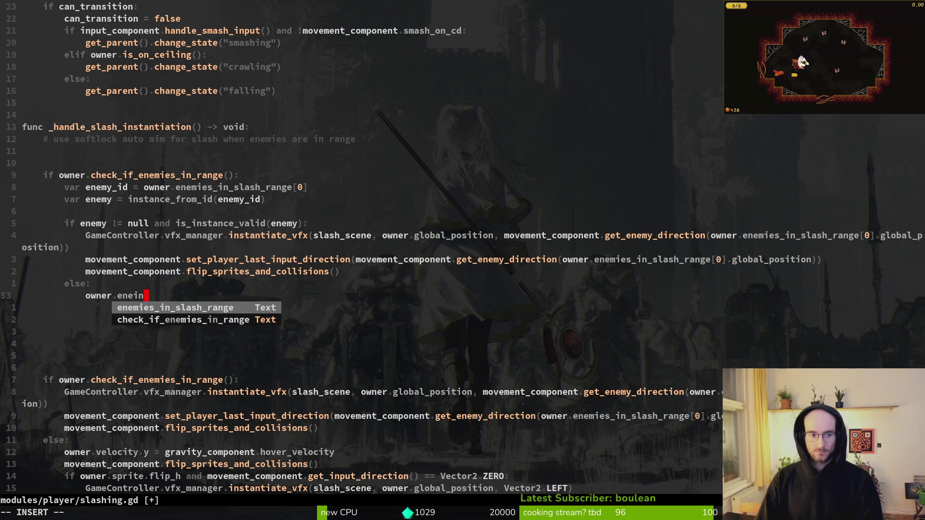
text(.erase()
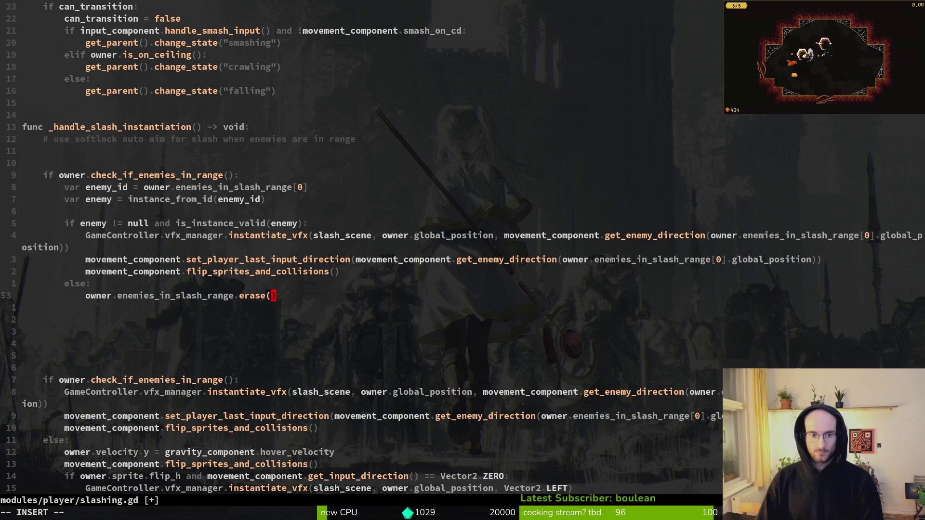
text(eneid)
key(Return)
key(Escape)
text(:write)
key(Return)
key(j)
Open a line 16 lines up above the slash function and begin typing func _slash_without_a.
text(16k)
text(o)
key(Return)
key(BackSpace)
key(BackSpace)
key(BackSpace)
text(func _slash_without_)
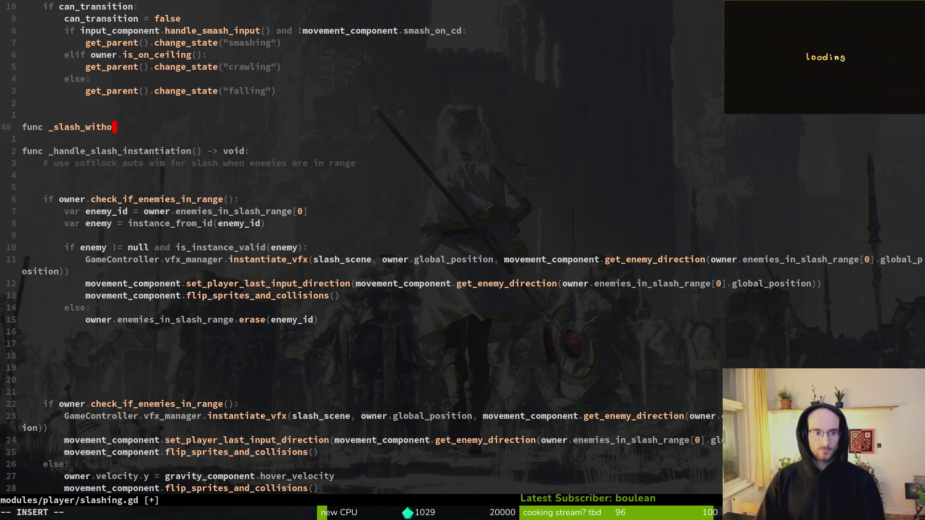
text(a)
Complete the declaration `func _slash_without_auto_aim() -> void:` and save slashing.gd.
key(BackSpace)
key(BackSpace)
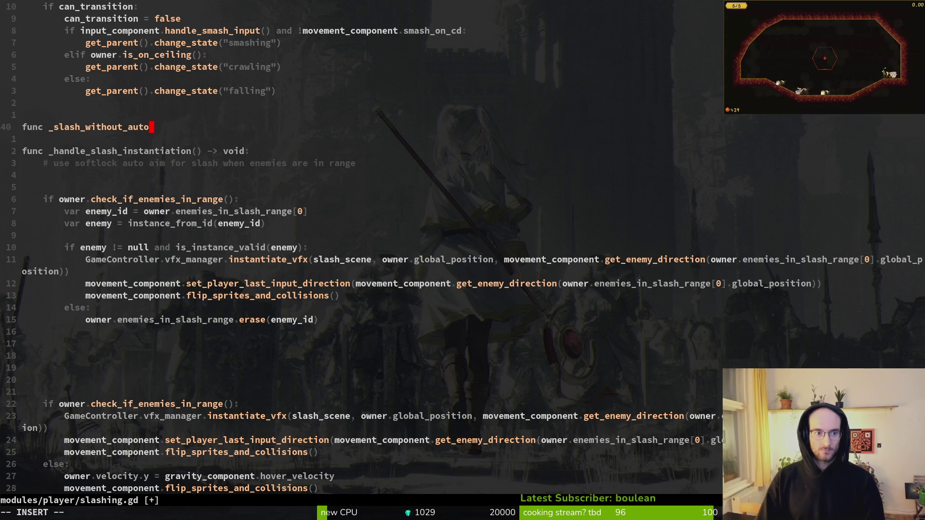
text(_aim())
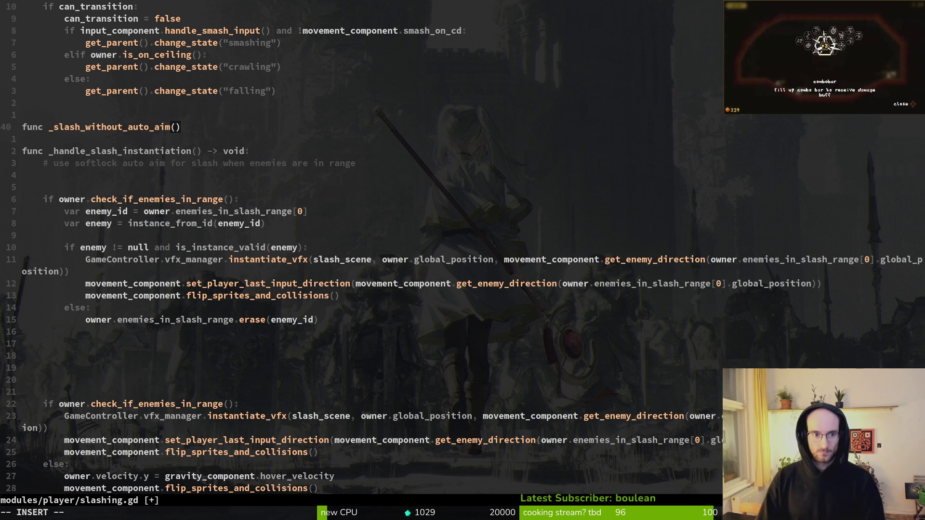
text( -> void:)
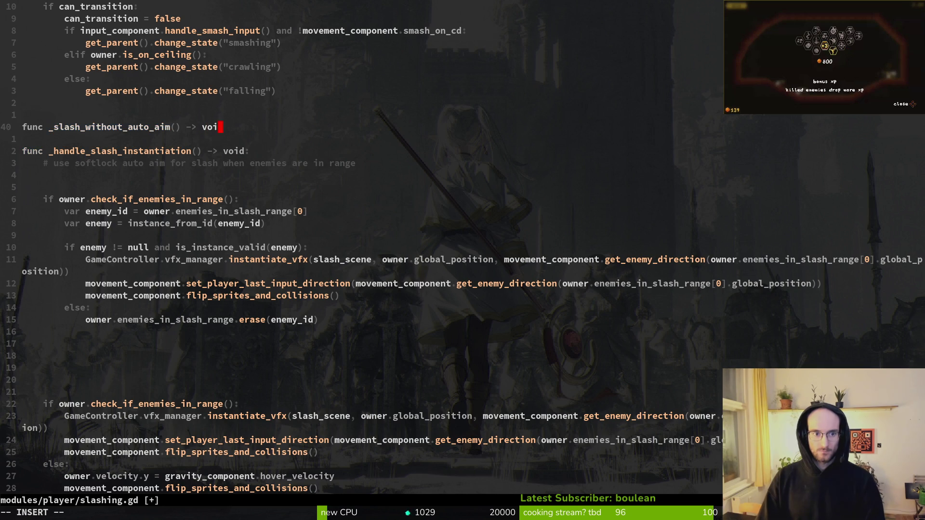
key(Return)
key(Return)
key(Escape)
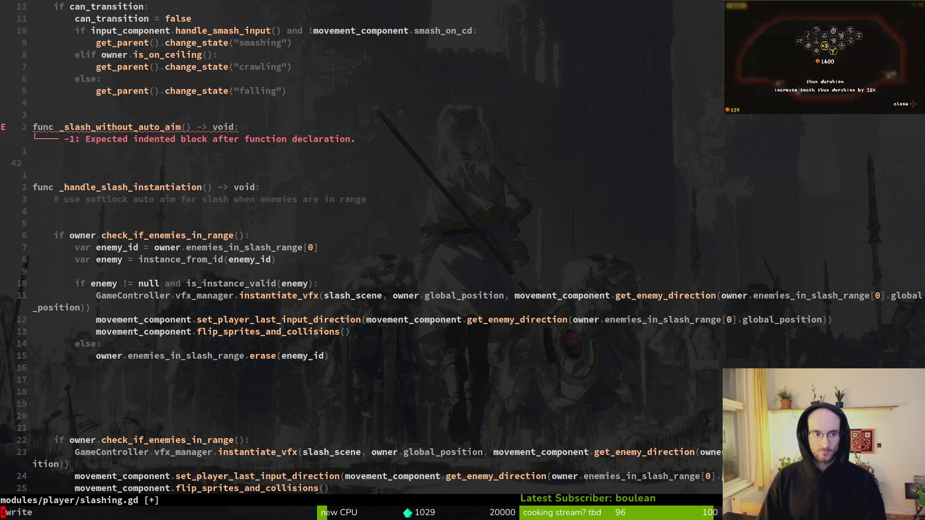
text(:w)
key(Return)
Move down 21 lines and line-select the targeted slash effect lines.
key(2)
key(1)
key(j)
key(j)
key(j)
key(V)
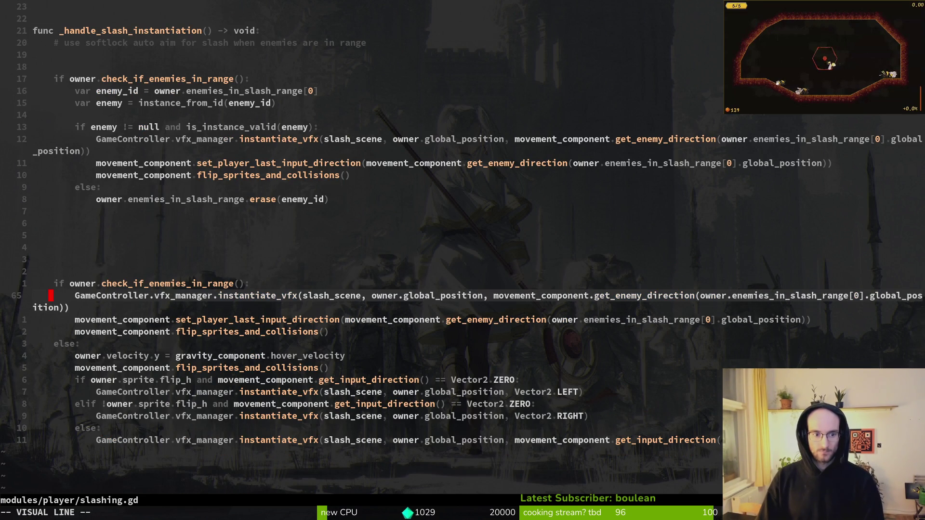
key(Escape)
key(j)
key(j)
key(j)
key(V)
key(j)
key(j)
key(j)
key(j)
key(j)
key(j)
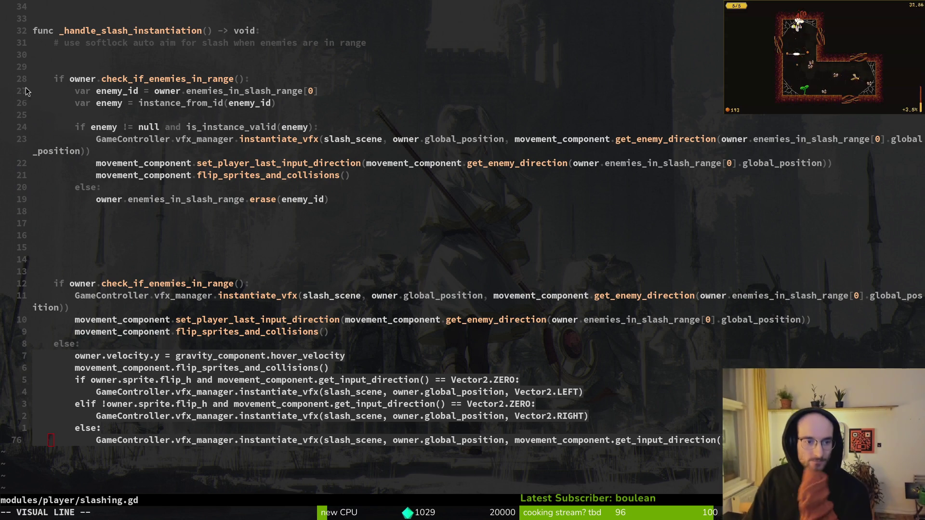
Cancel the line selection and scroll through slashing.gd to review the slash code.
scroll(134, 183, up, 9)
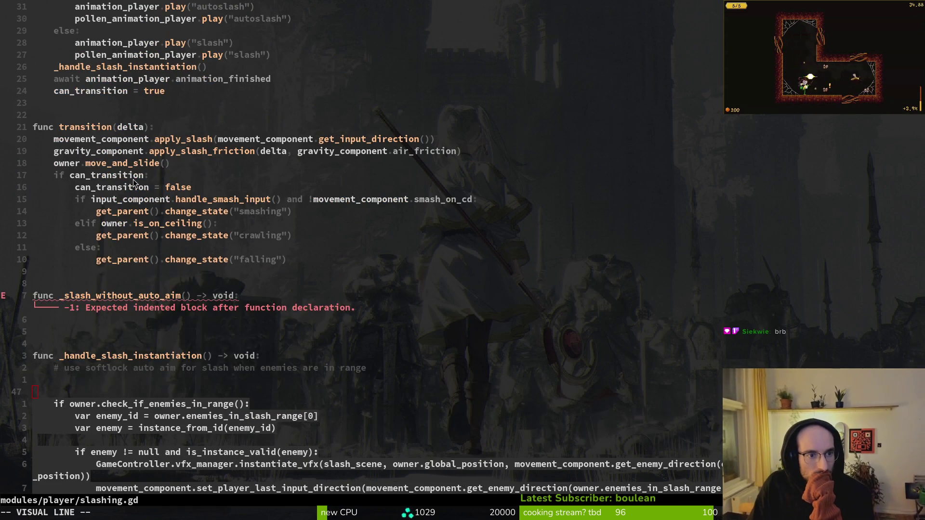
scroll(208, 152, up, 3)
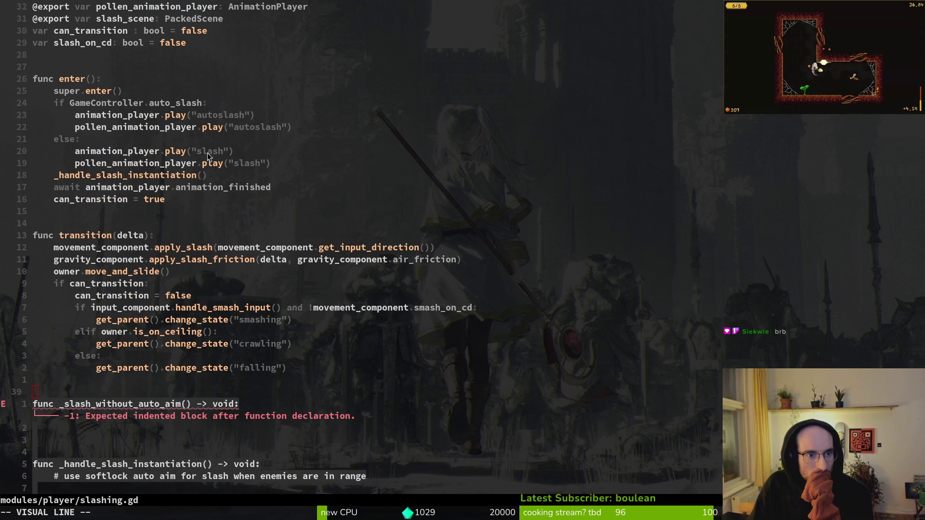
scroll(214, 202, down, 4)
scroll(216, 210, down, 13)
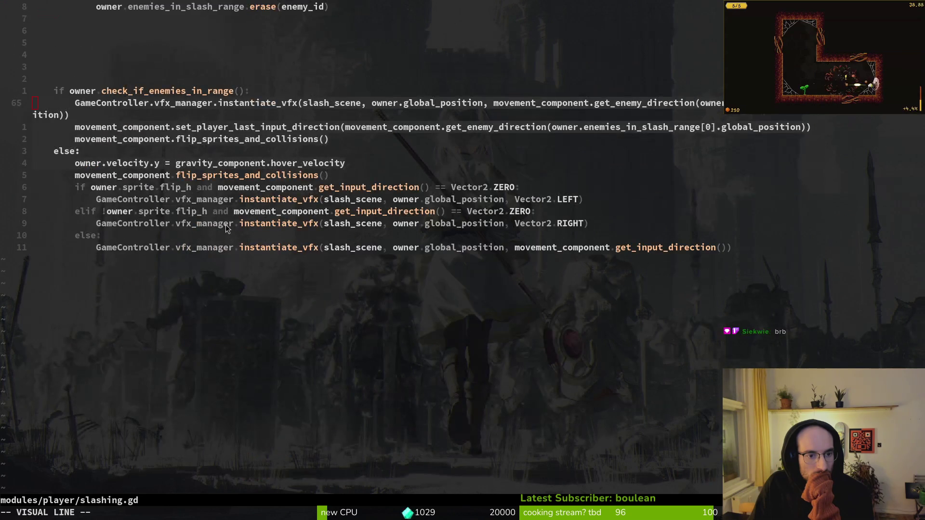
key(Escape)
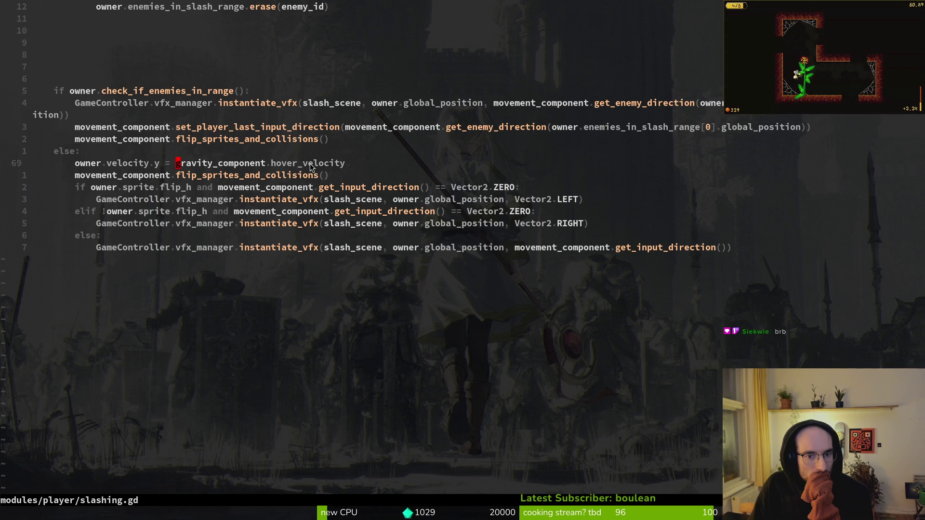
scroll(310, 167, up, 14)
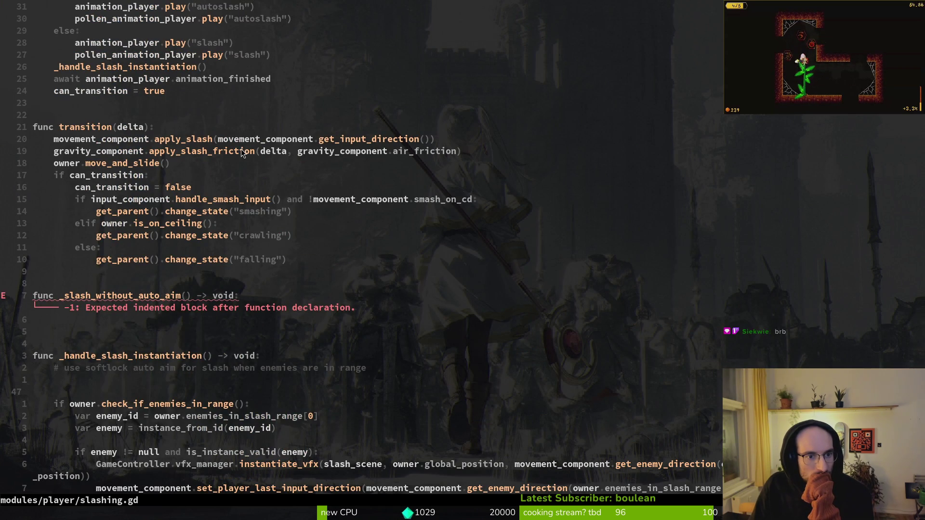
scroll(240, 149, up, 4)
scroll(269, 183, down, 8)
scroll(276, 207, up, 6)
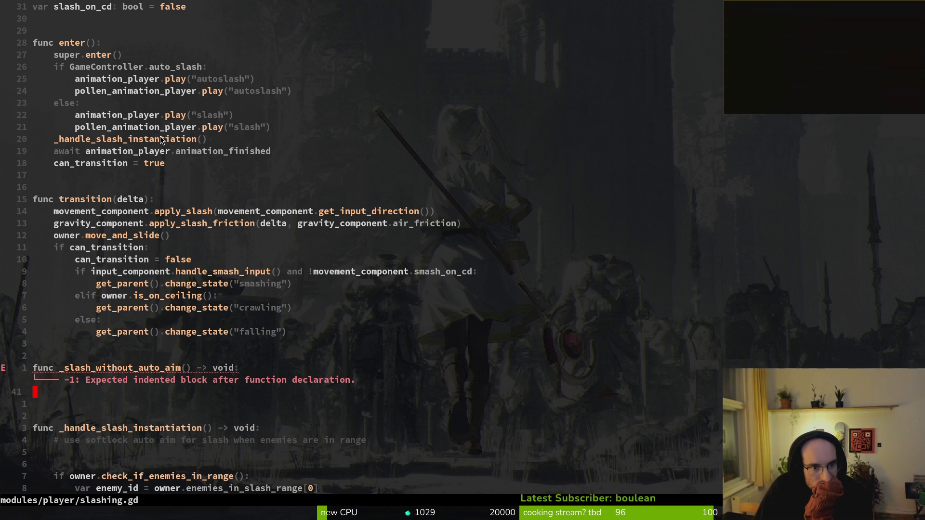
scroll(437, 215, down, 9)
scroll(437, 215, down, 6)
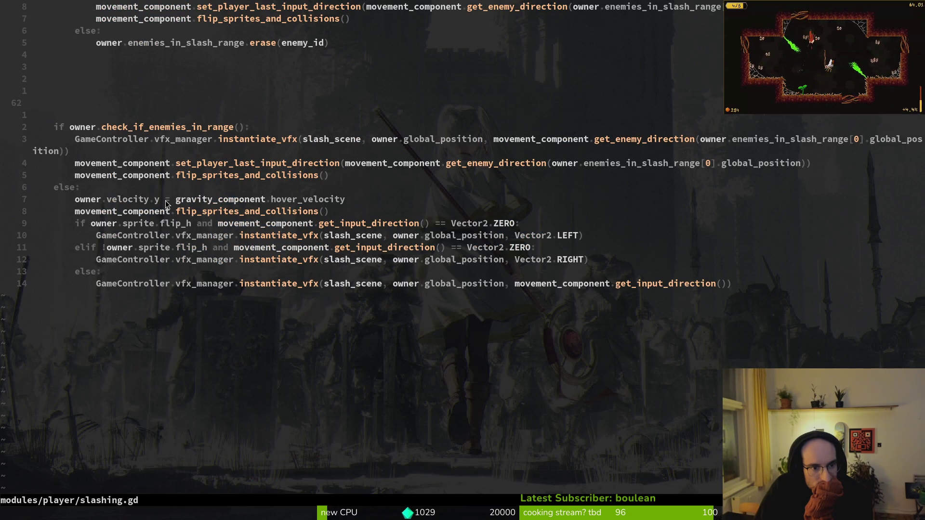
Place the cursor on the line 69 hover_velocity assignment and start a line selection.
drag(80, 202, 342, 202)
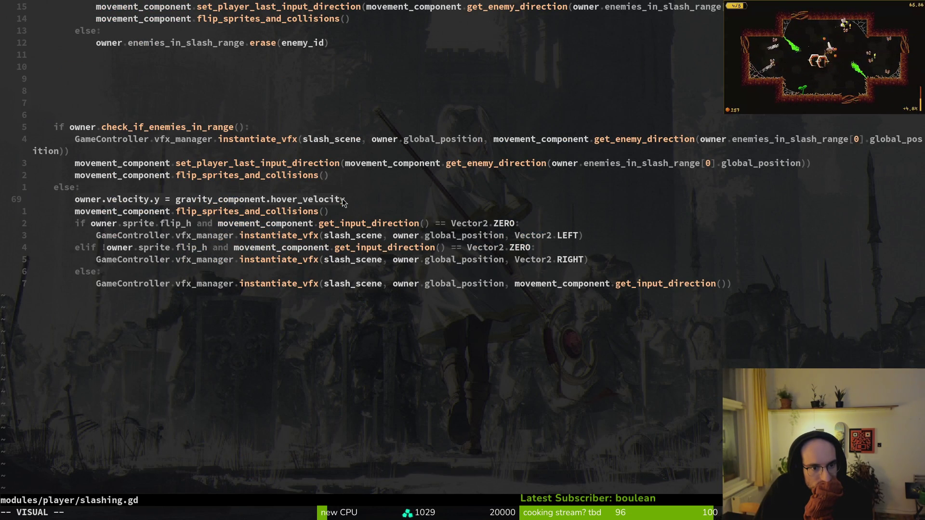
scroll(313, 183, up, 6)
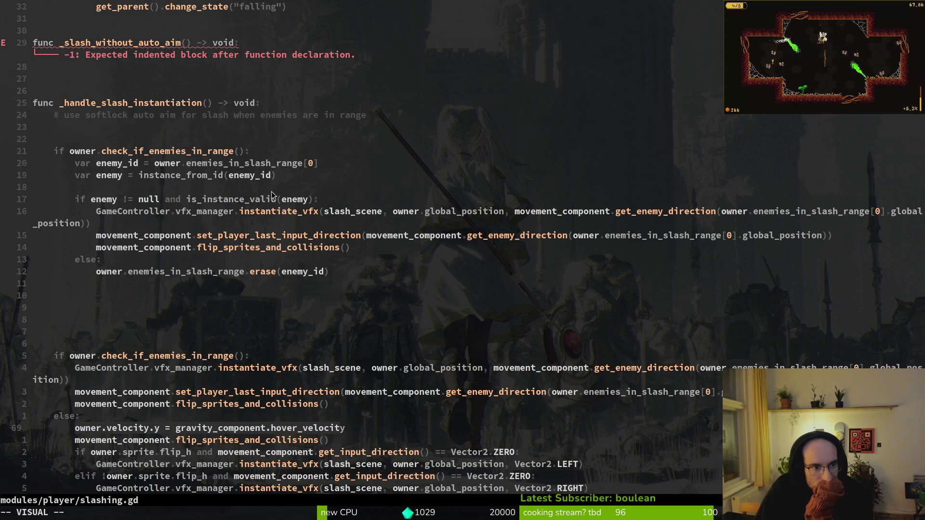
scroll(251, 185, up, 3)
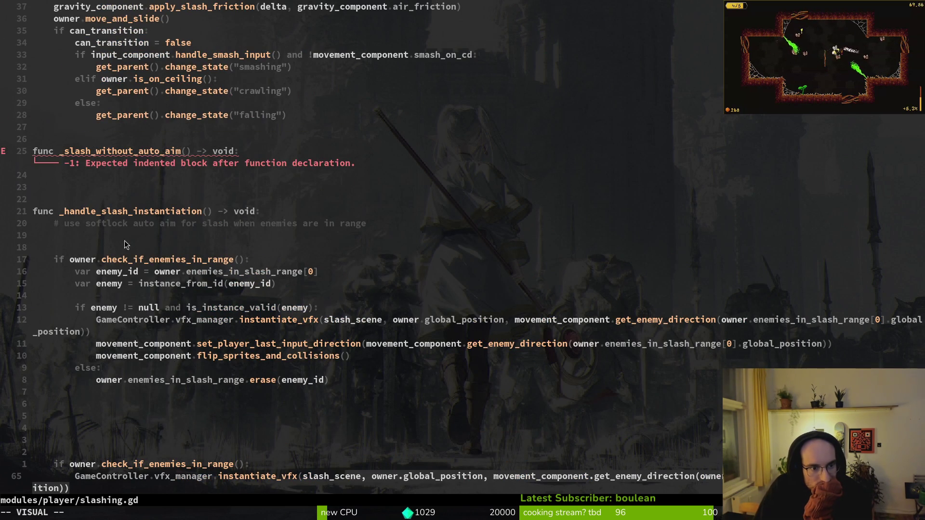
scroll(122, 230, down, 5)
scroll(123, 230, down, 3)
click(108, 248)
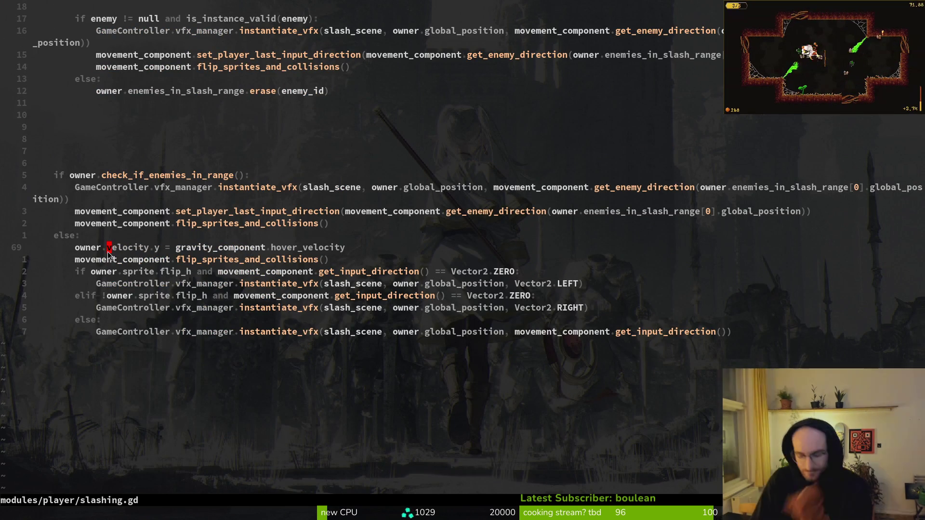
key(shift+v)
Paste the eight copied else-branch lines into _slash_without_auto_aim, dedent them, and save.
key(j)
key(j)
key(j)
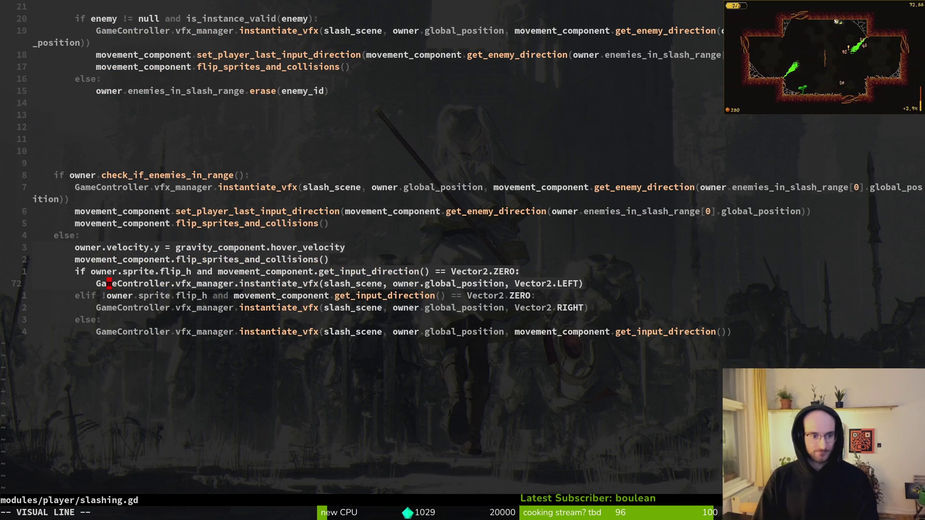
key(y)
key(ctrl+u)
key(ctrl+u)
key(j)
key(j)
key(j)
key(j)
key(j)
key(j)
key(j)
key(p)
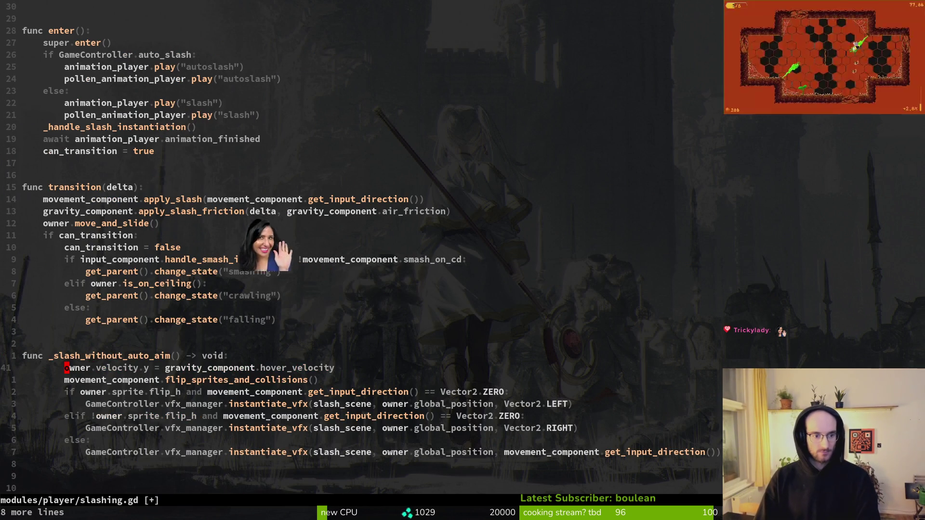
key(shift+v)
key(j)
key(j)
key(j)
key(j)
key(j)
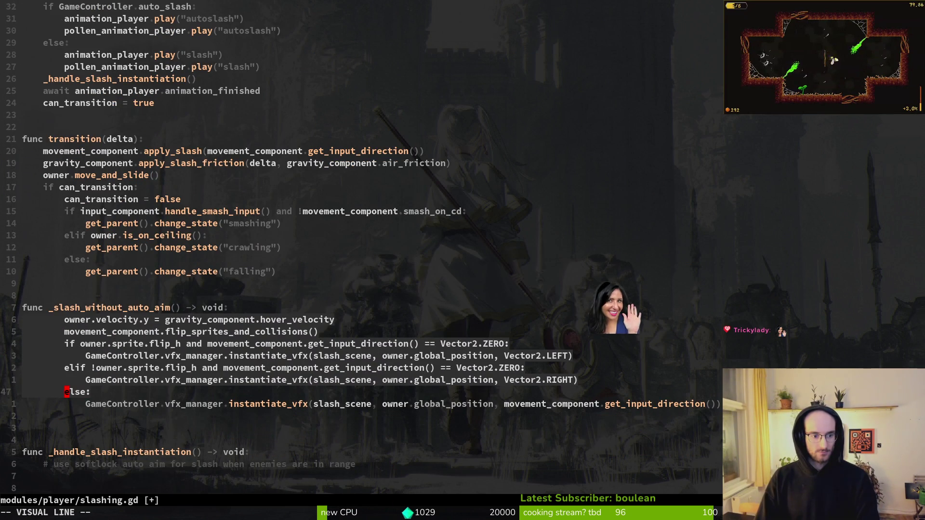
key(less)
text(:write)
key(Return)
Delete the four surplus blank lines before the second enemy-range check and save.
key(ctrl+d)
key(ctrl+d)
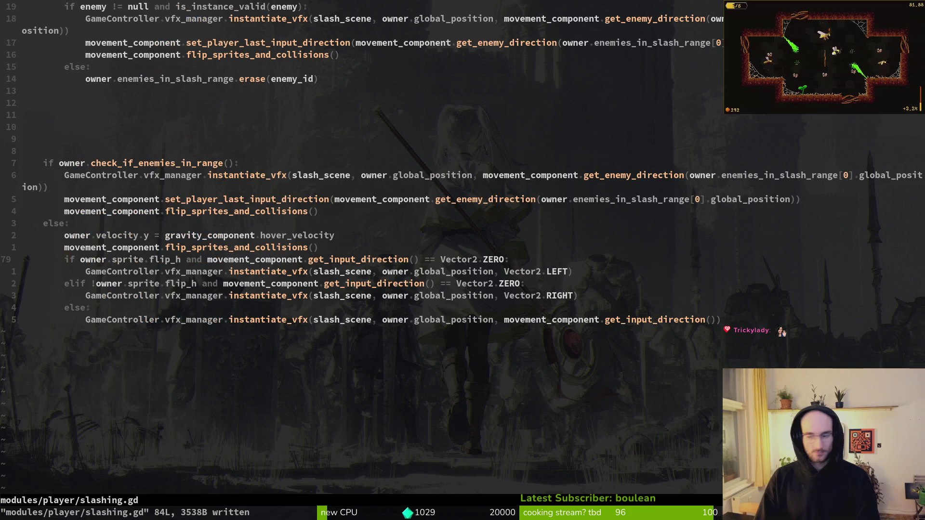
key(G)
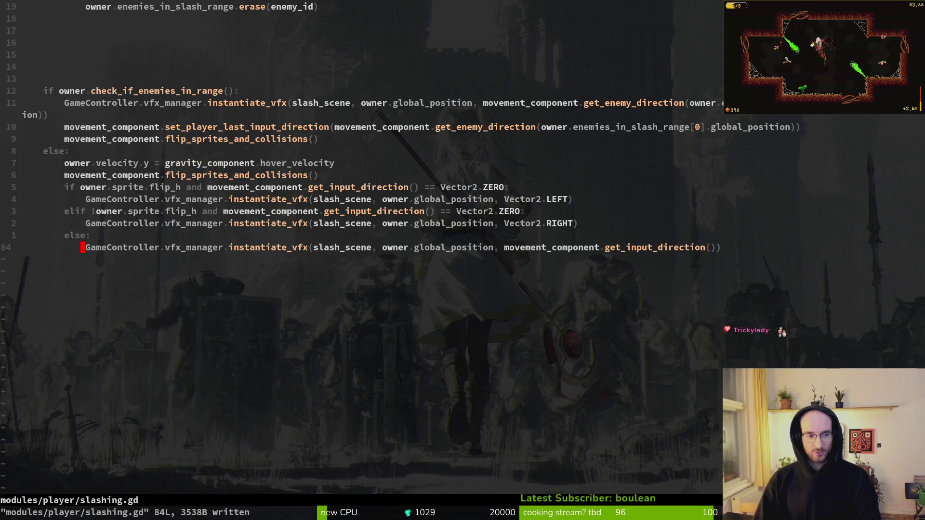
key(ctrl+u)
key(j)
key(j)
key(j)
key(V)
key(j)
key(j)
key(j)
text(d)
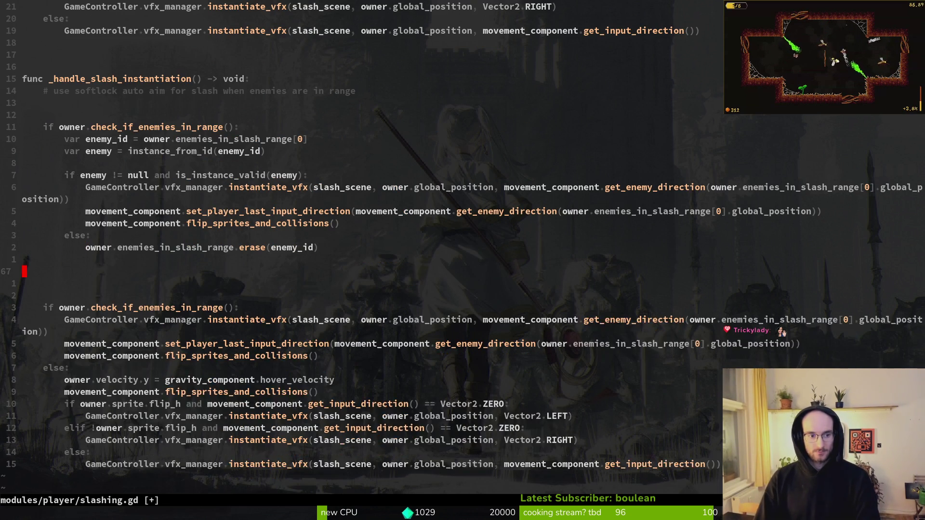
text(:write)
key(Return)
Move to the first enemy-range check line and start a line selection there.
key(k)
key(k)
key(k)
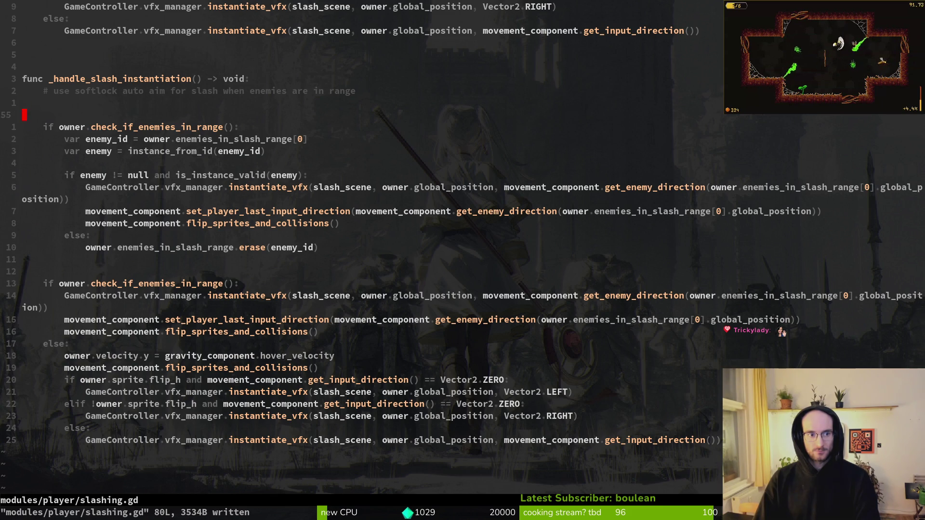
key(j)
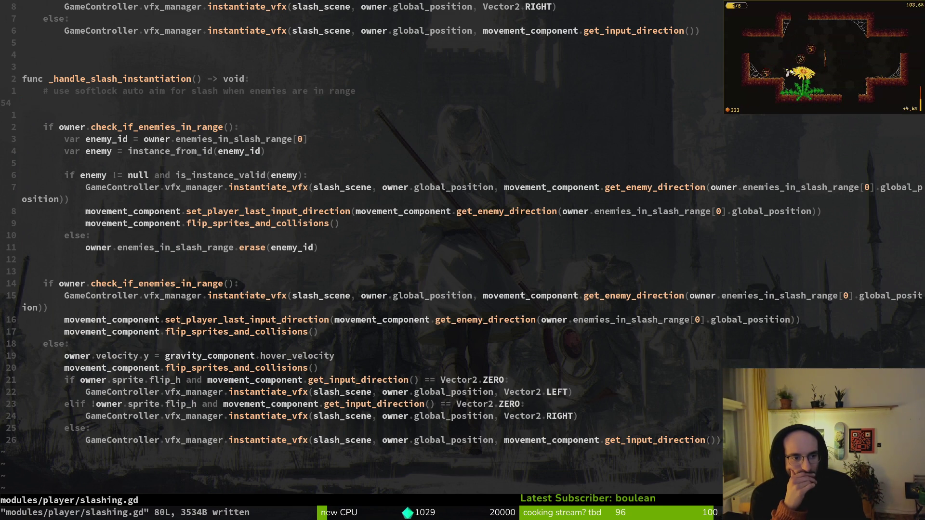
key(alt+Tab)
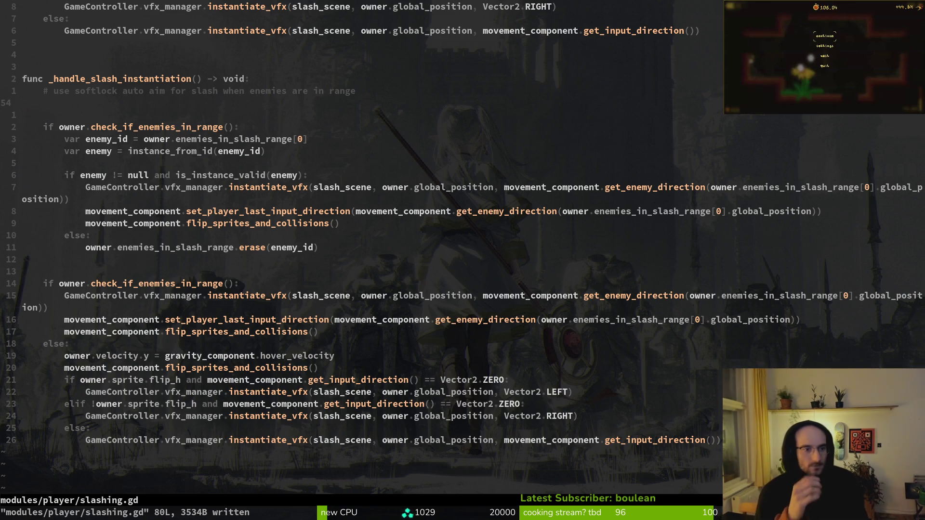
key(V)
key(j)
key(j)
key(ctrl+v)
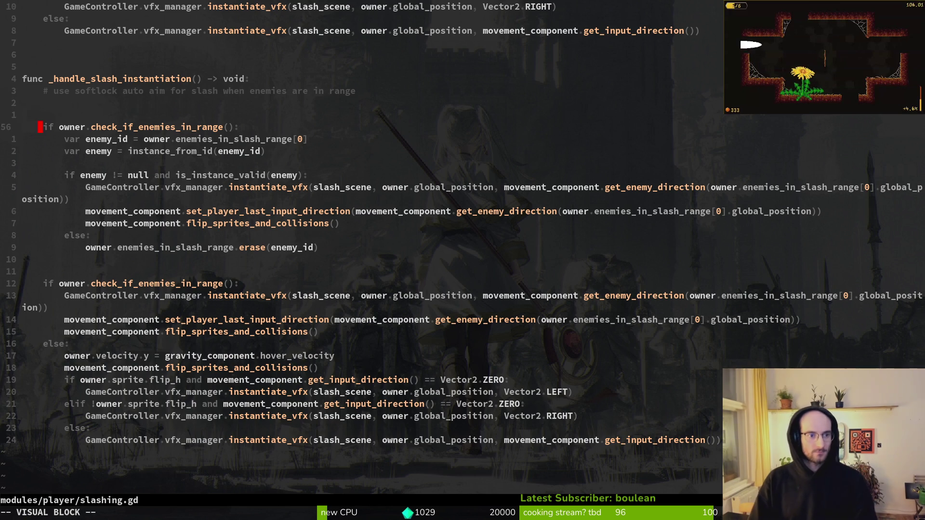
text(9jjI#)
key(Escape)
text(:w)
key(Return)
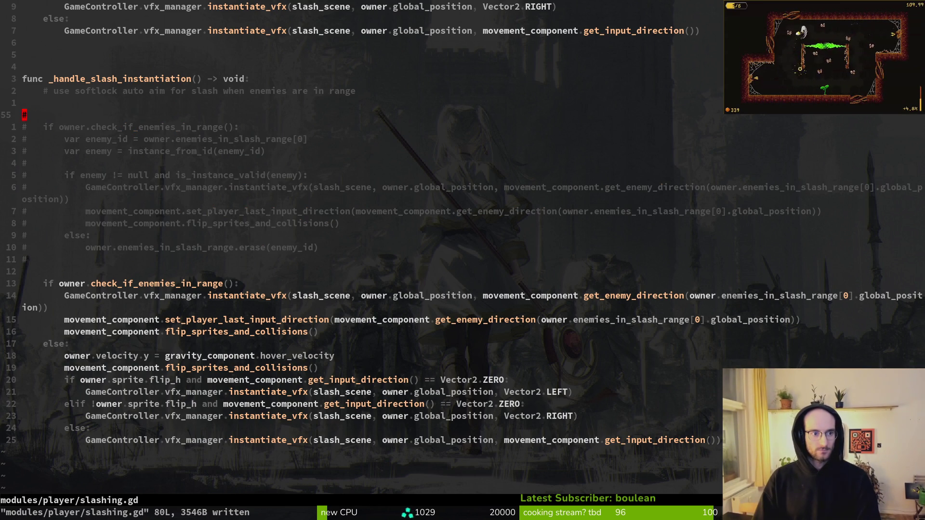
key(d)
key(d)
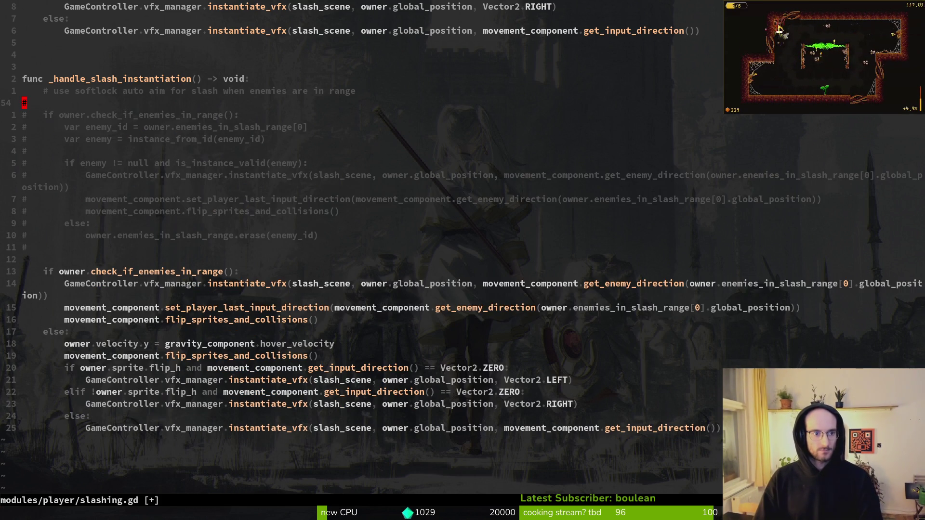
text(:write)
key(Return)
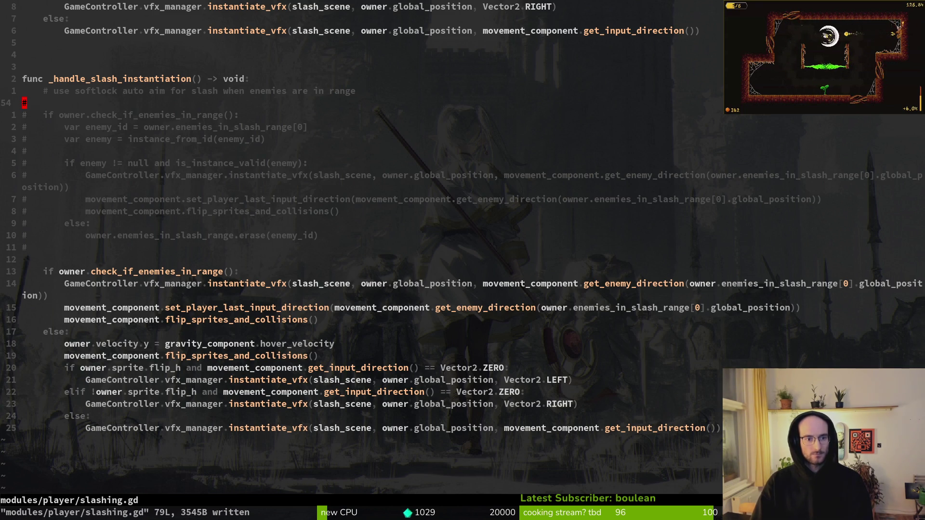
key(u)
key(u)
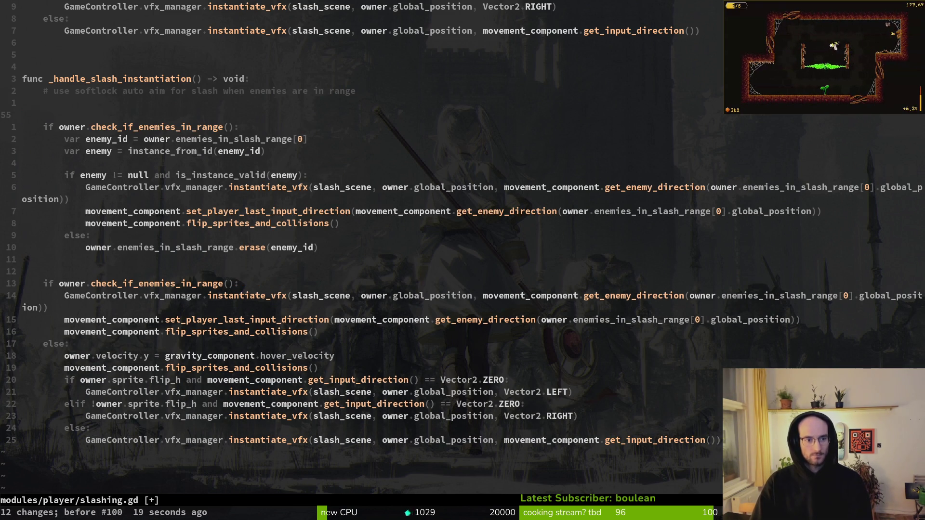
On line 62, replace owner.enemies_in_slash_range with enemy in the direction call and save.
click(108, 251)
key(j)
key(j)
key(j)
key(j)
key(k)
key(j)
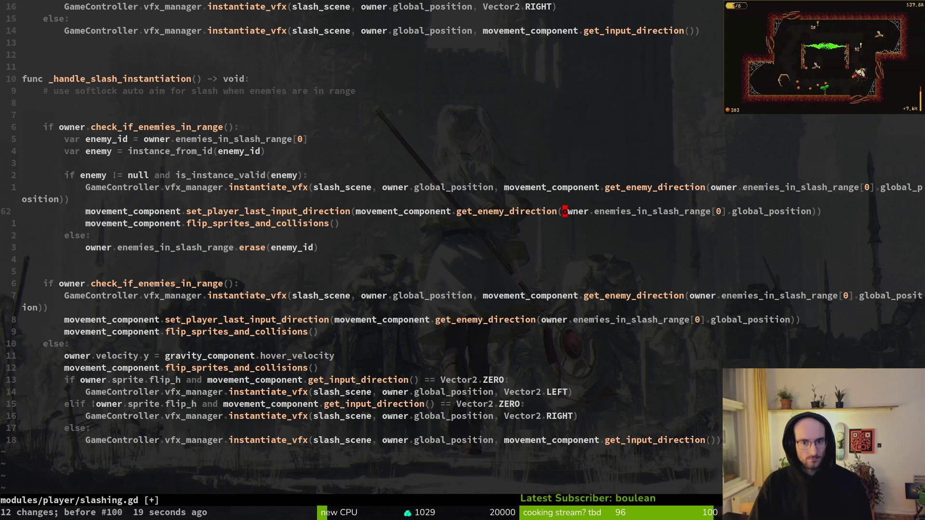
key(c)
key(t)
key(bracketleft)
text(enemy.)
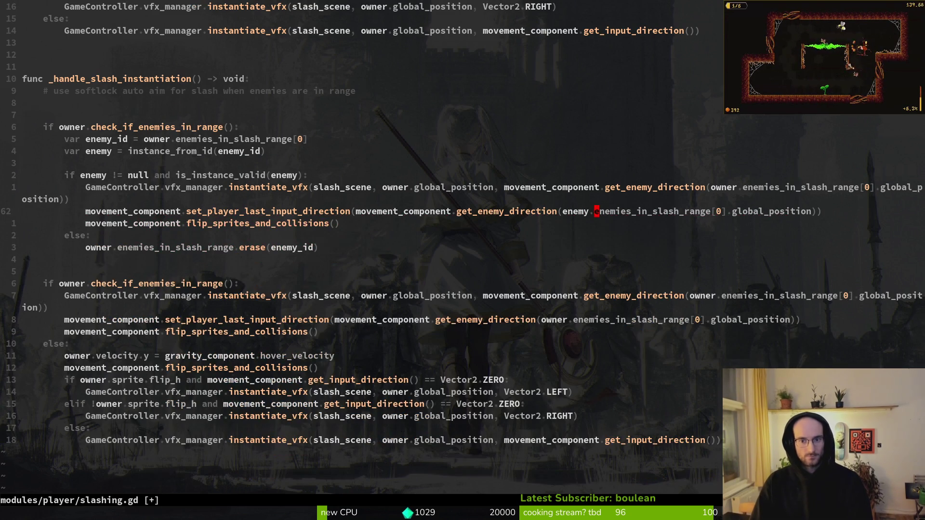
key(Escape)
key(x)
key(d)
key(f)
key(bracketright)
text(:w)
key(Return)
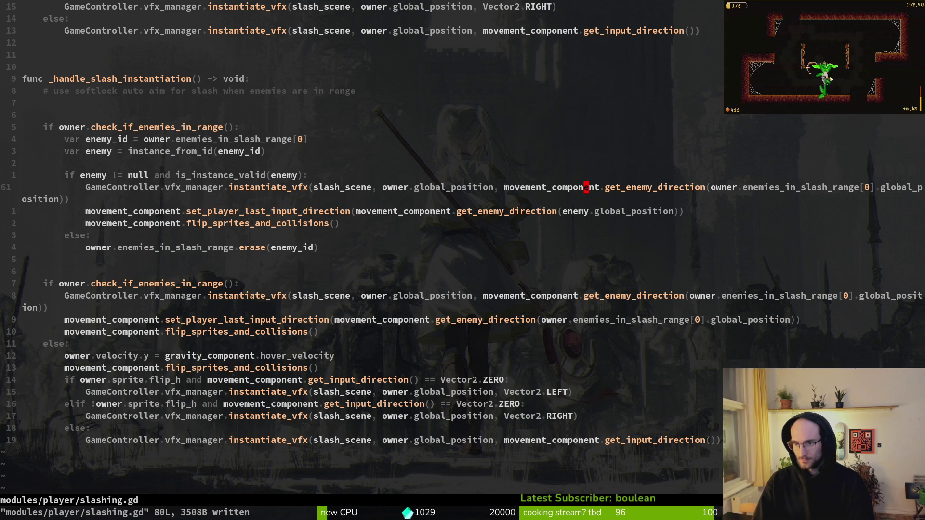
Remove the enemies_in_slash_range[0] lookup on line 61 so it reads enemy.global_position, and save.
key(w)
key(w)
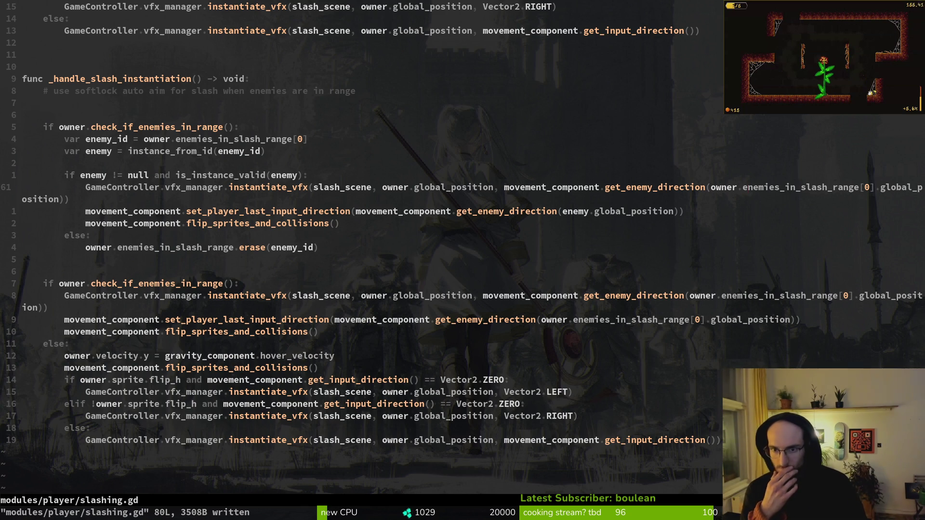
key(d)
key(w)
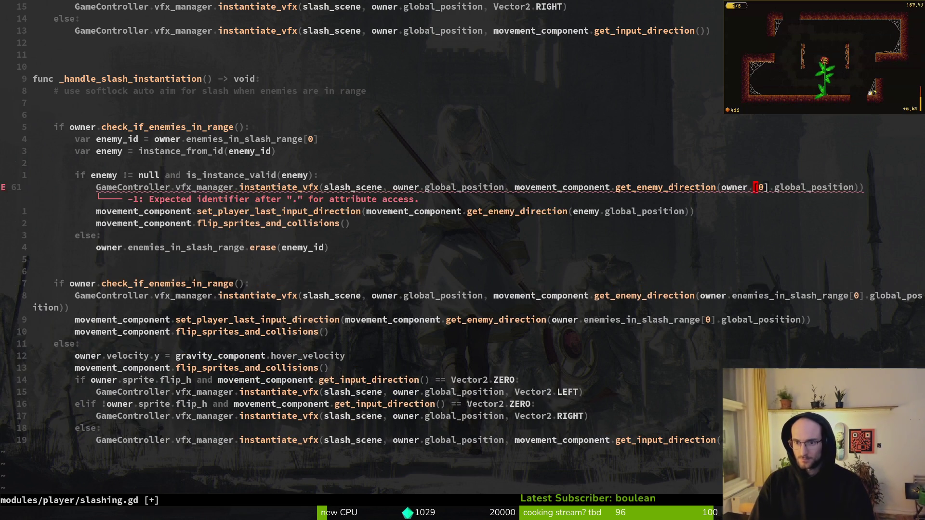
text(da[xbcwenemy)
key(Escape)
text(:w)
key(Return)
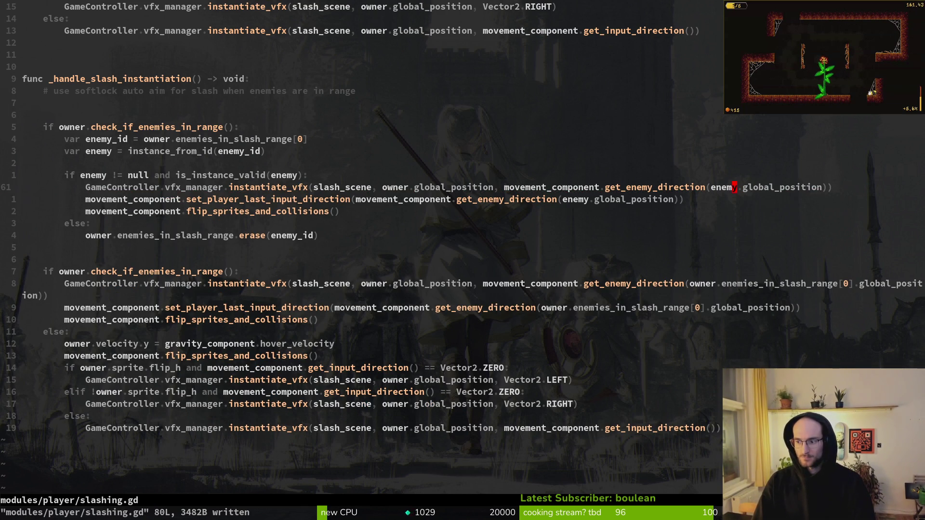
key(j)
key(k)
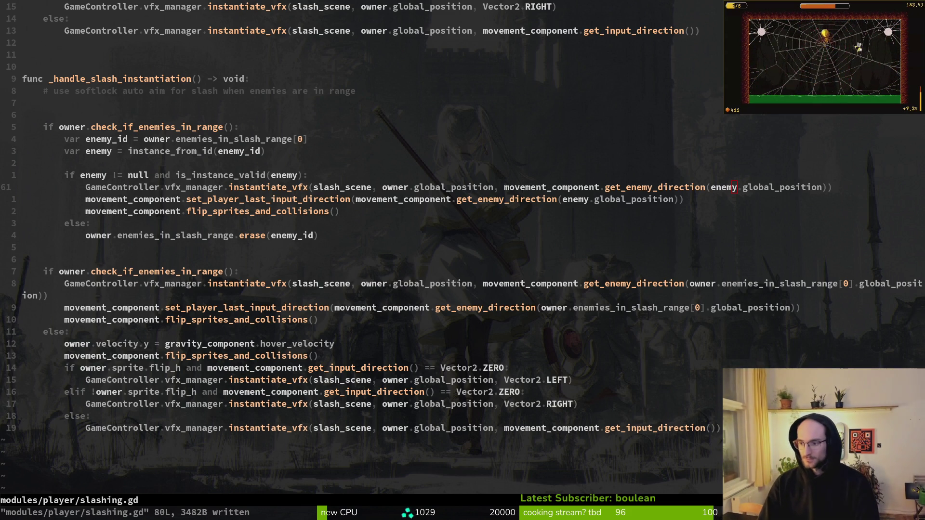
key(j)
key(j)
key(j)
key(j)
key(j)
key(j)
key(k)
key(k)
key(k)
key(k)
key($)
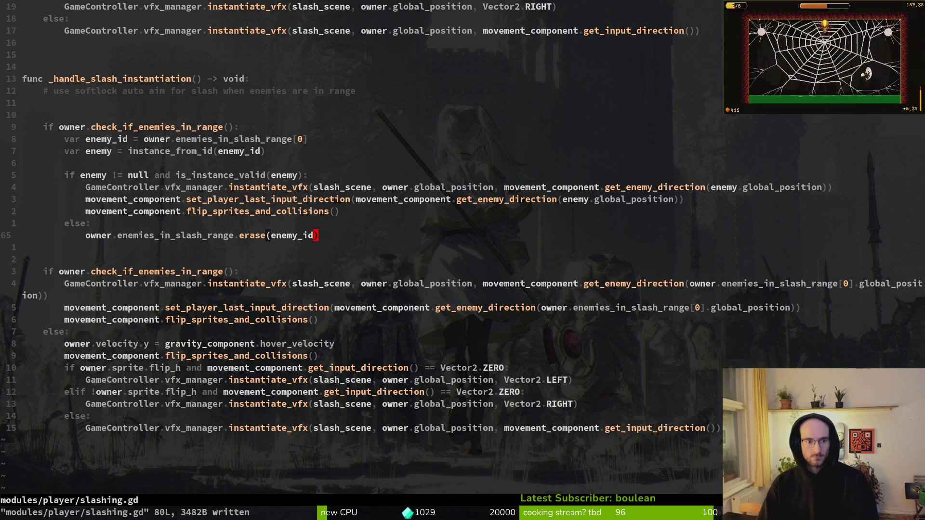
Add an else branch after the erase line that calls _slash_without_auto_aim(), and save.
key(o)
key(BackSpace)
key(BackSpace)
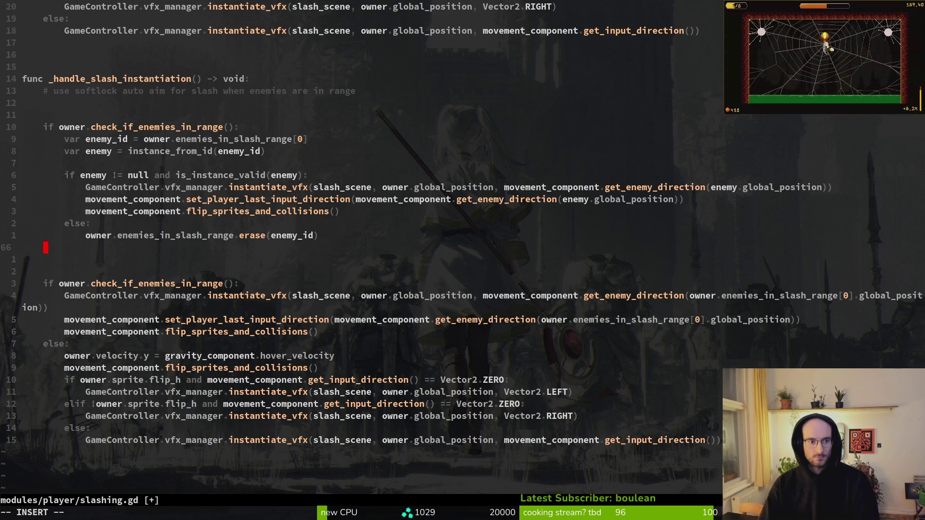
text(else:)
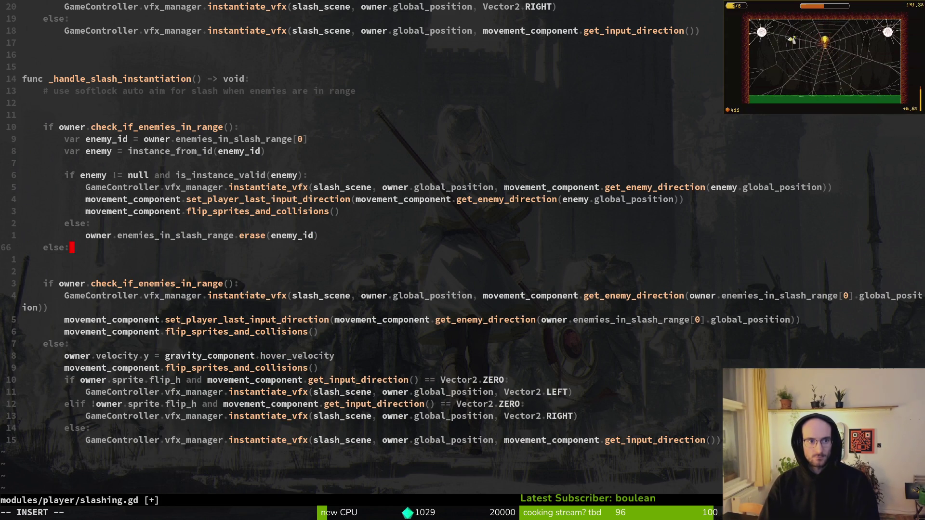
key(Return)
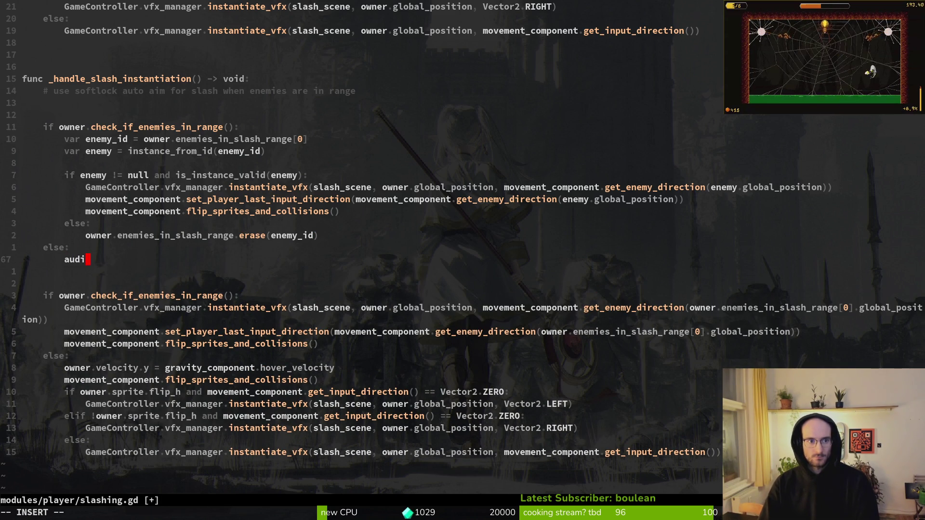
key(Escape)
key(ctrl+u)
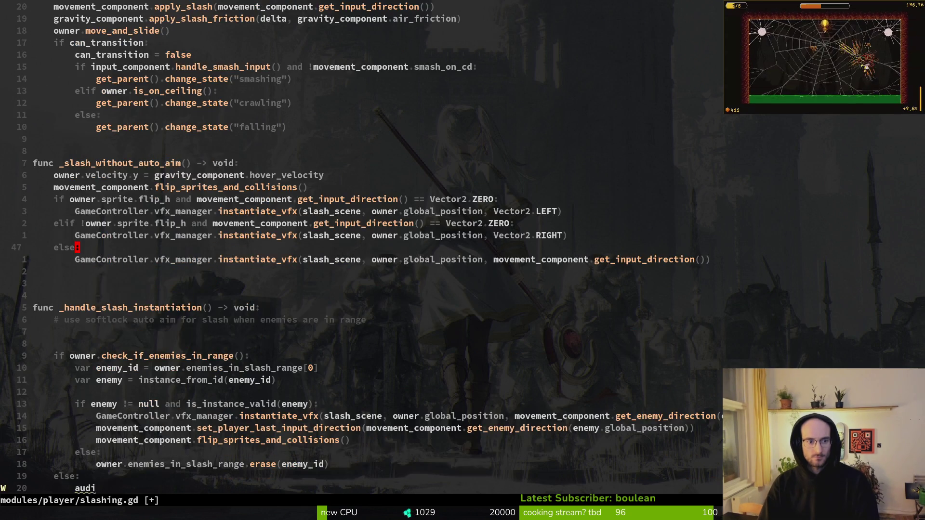
key(ctrl+d)
key(c)
key(c)
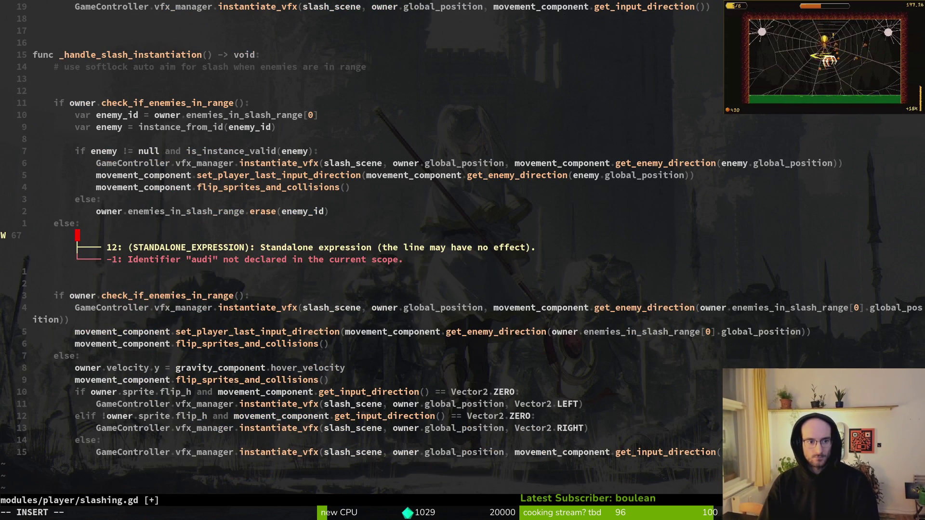
text(h_wi)
key(Return)
key(Escape)
key(Return)
Delete the old duplicate slash block and write slashing.gd.
key(j)
key(j)
key(j)
key(shift+v)
key(j)
key(j)
key(j)
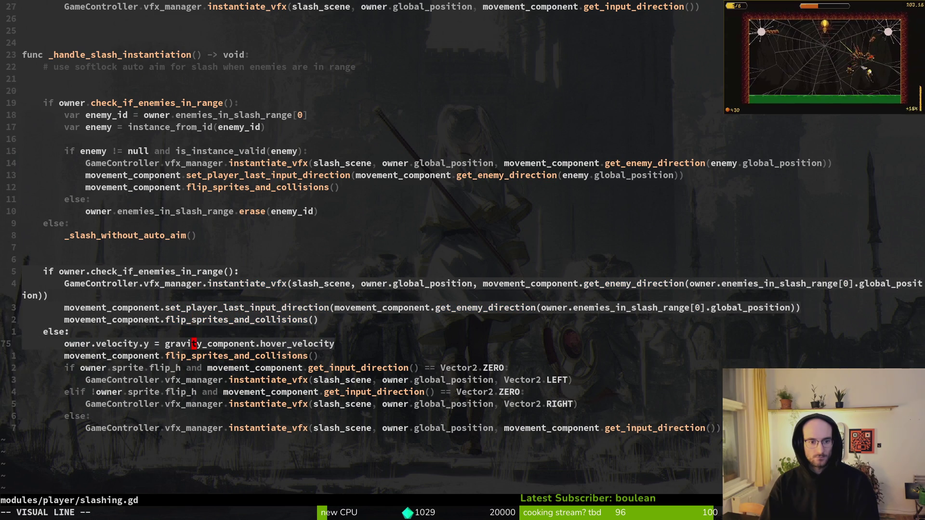
key(j)
key(j)
key(j)
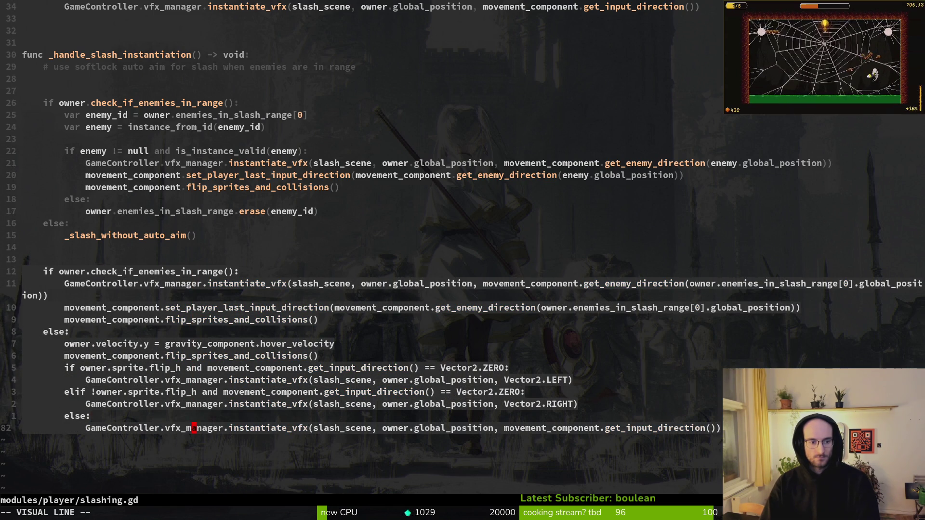
text(d:write)
key(Return)
Comment out the owner.velocity.y hover line, save, and start a debug run in Godot.
key(k)
key(k)
key(k)
key(k)
key(k)
text(i)
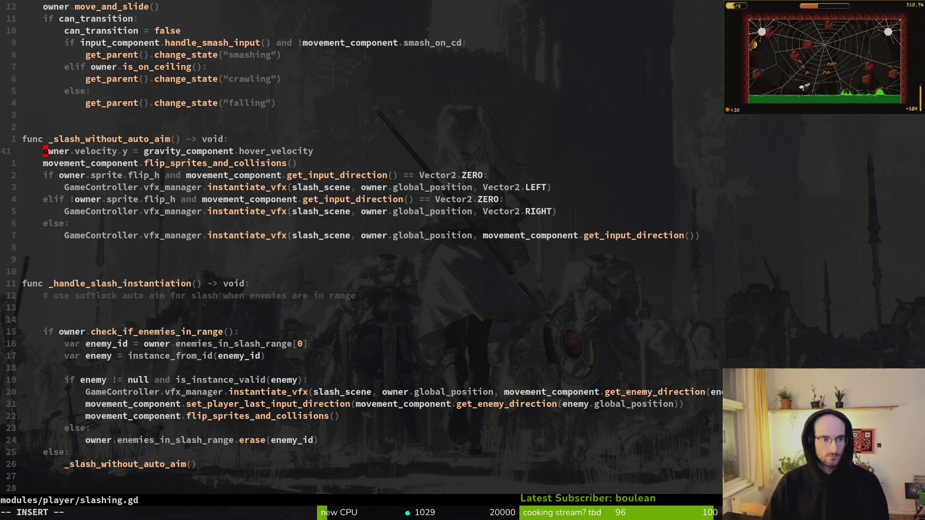
text(#)
key(Escape)
text(:w)
key(Return)
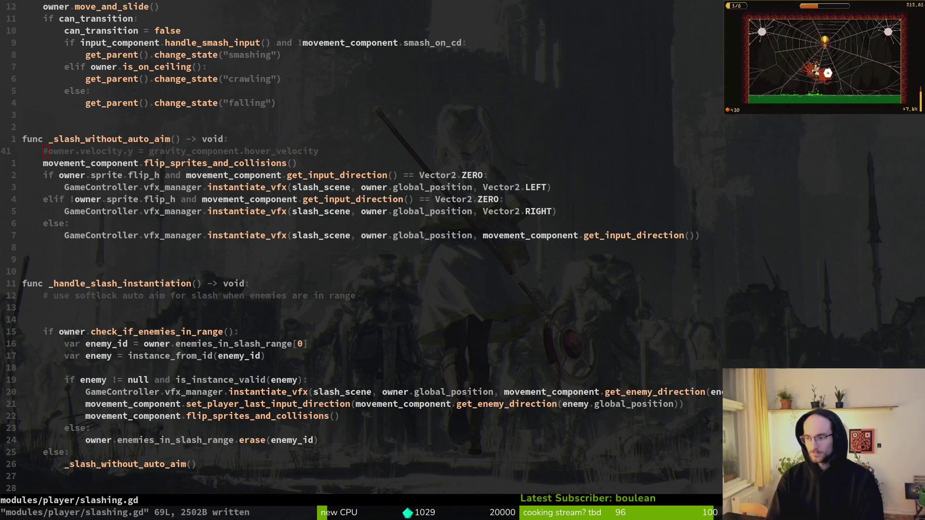
key(alt+Tab)
key(F5)
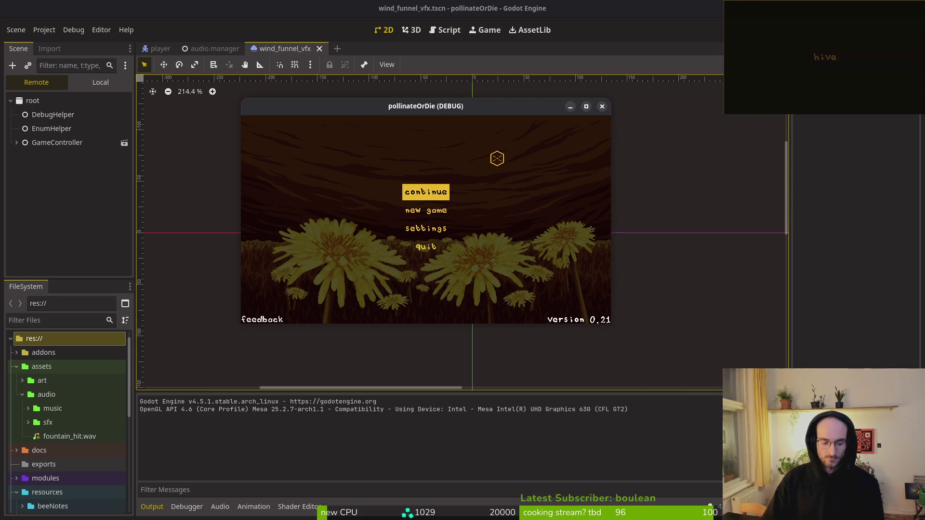
Continue the saved game in the hive, test the slash, pause, and close the debug window.
key(Return)
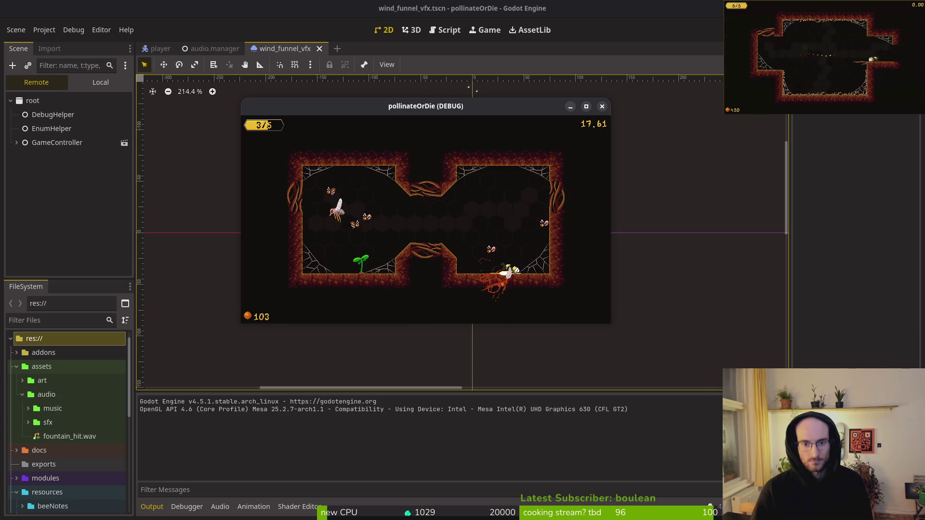
key(Escape)
key(Escape)
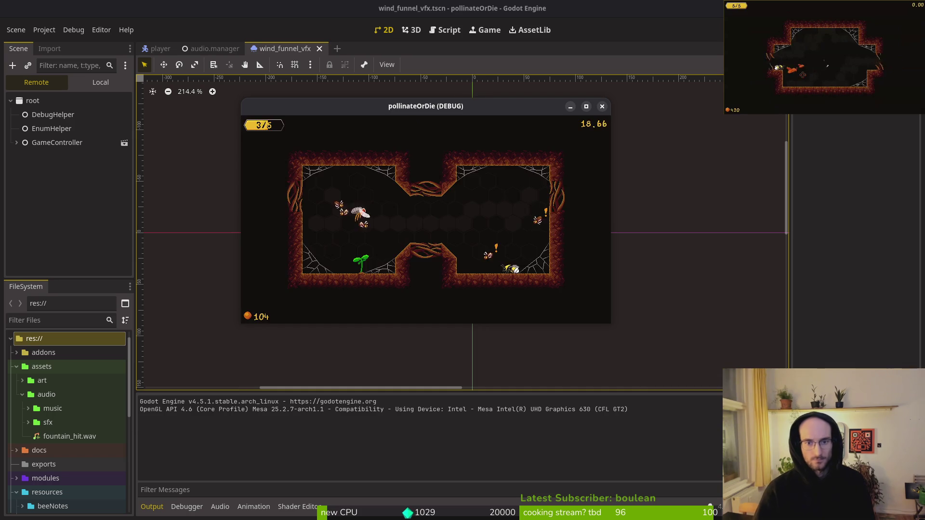
click(603, 107)
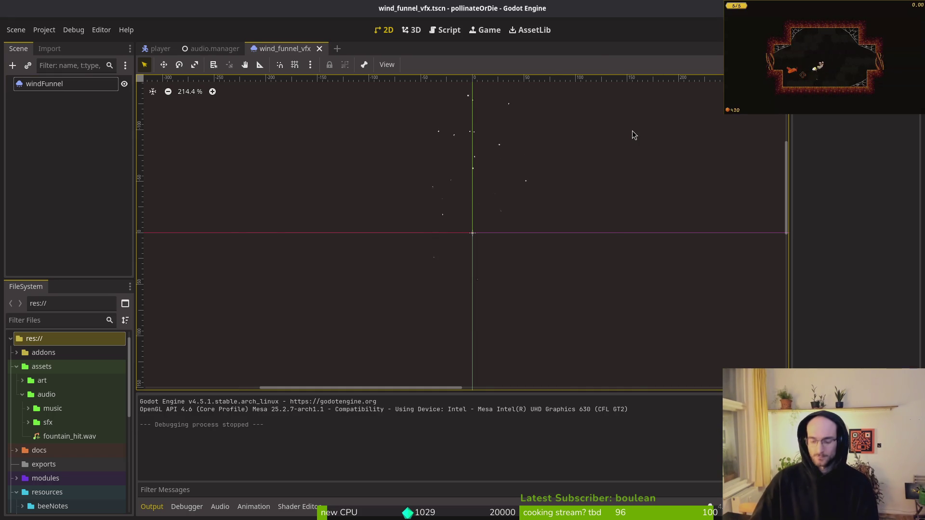
Open debug.helper.gd with the file finder, set show_collisions to true, and save.
key(alt+Tab)
key(ctrl+p)
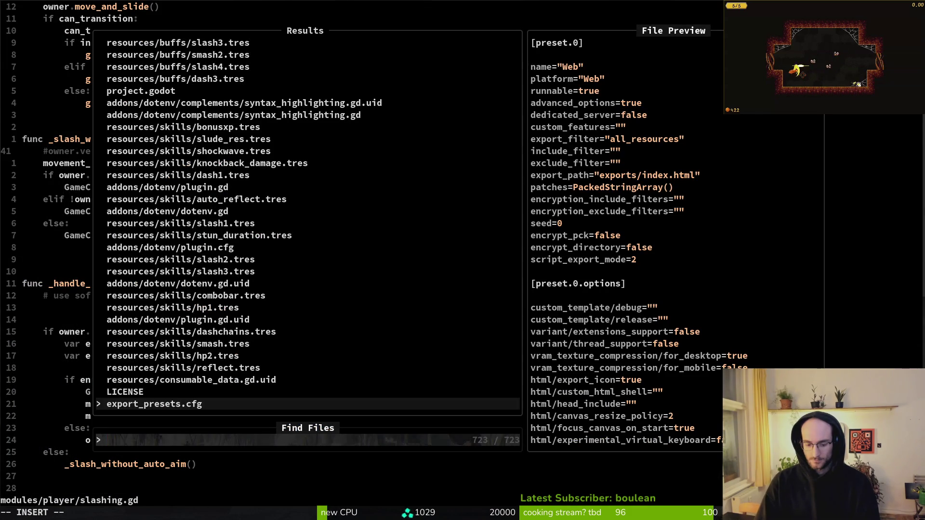
text(debug.hel)
key(Return)
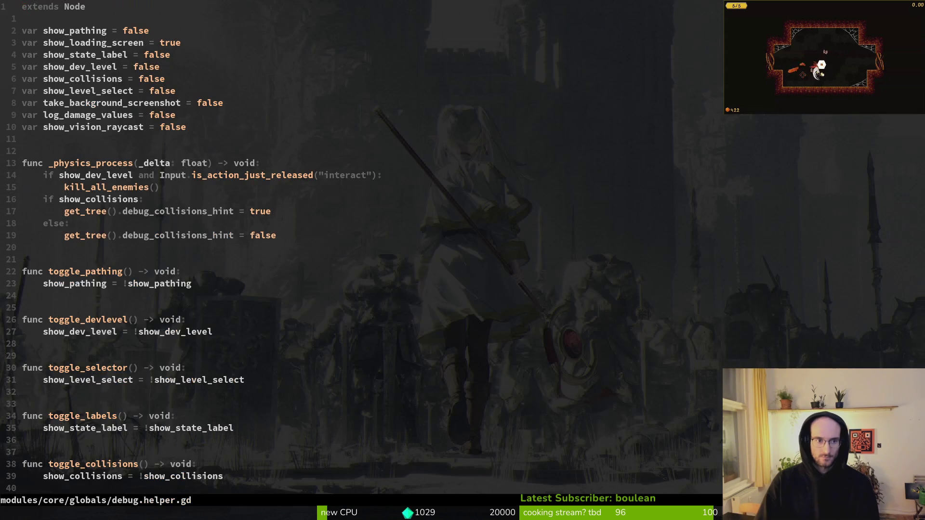
key(j)
key(j)
key(j)
key(k)
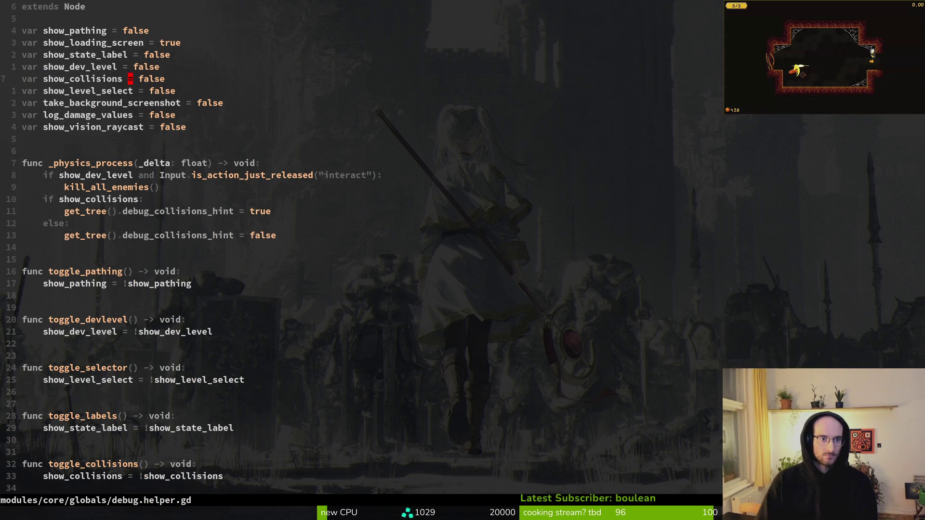
text(kcwtrue)
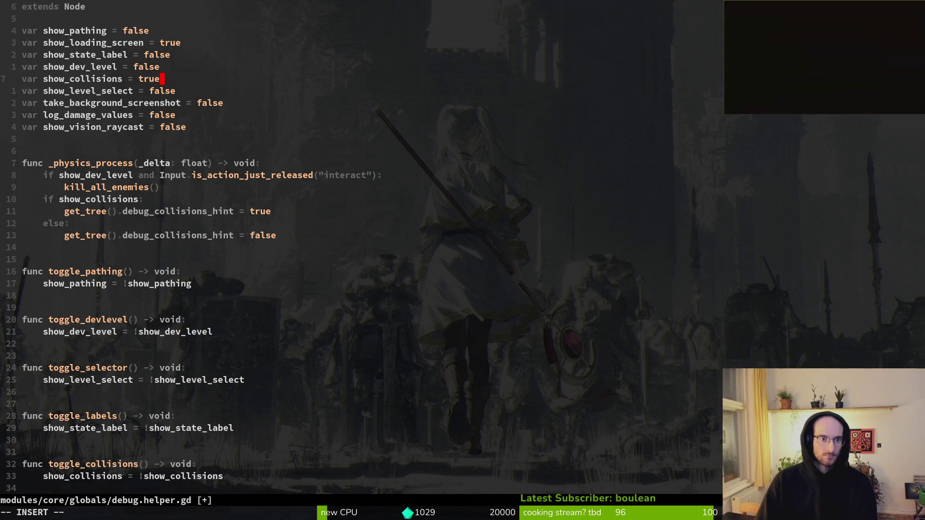
key(Escape)
text(:w)
key(Return)
Retype the show_collisions value, resave so the game reloads, and start a new debug run.
key(k)
key(k)
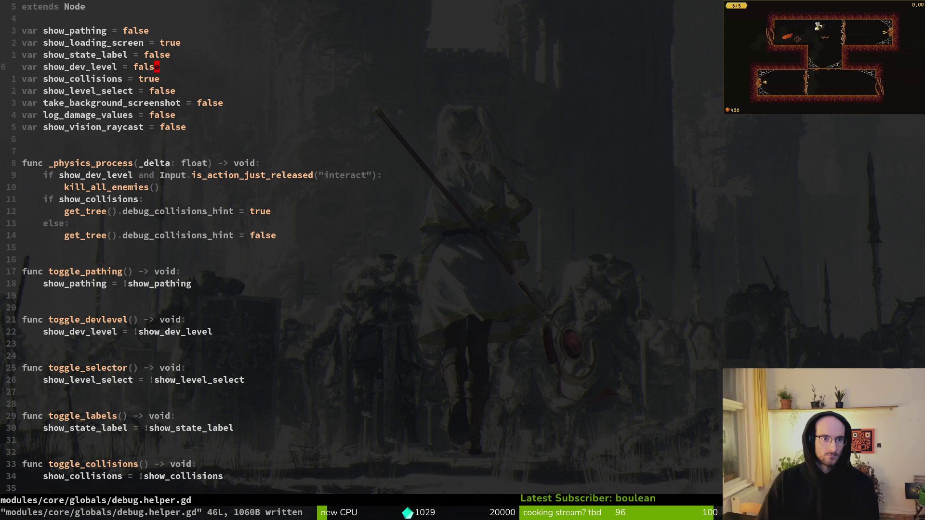
key(j)
key(j)
key(j)
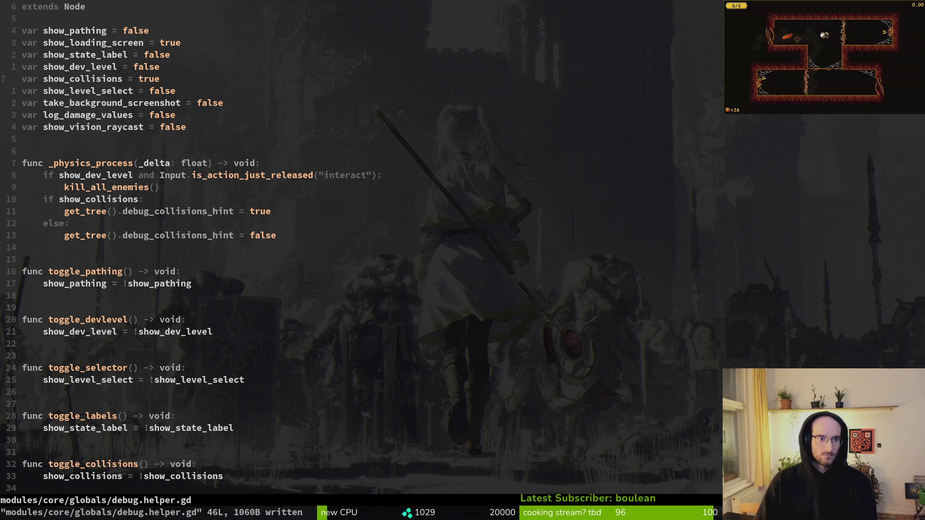
text(diwu:w)
key(Return)
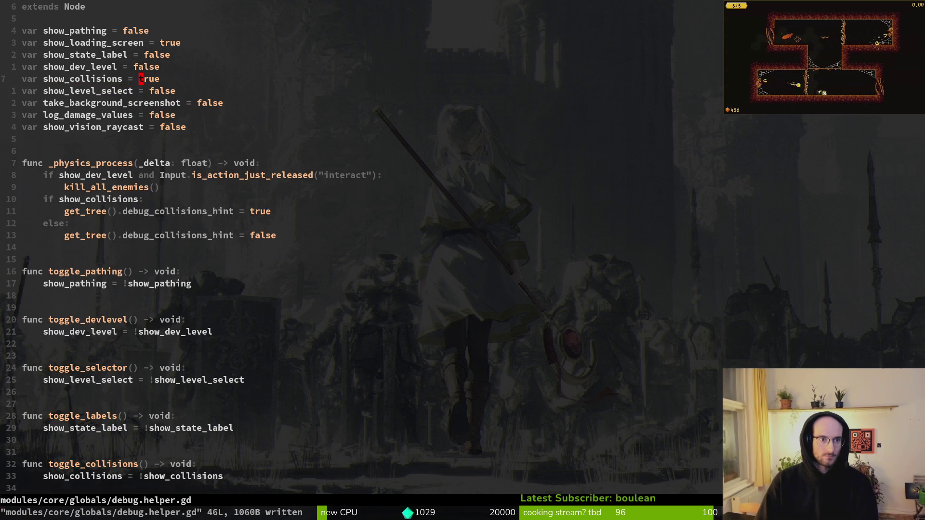
key(j)
key(j)
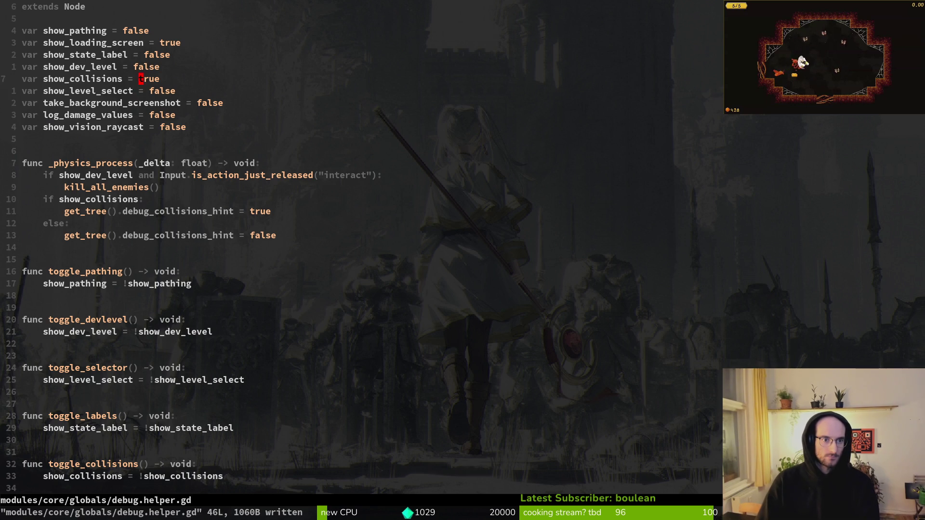
key(j)
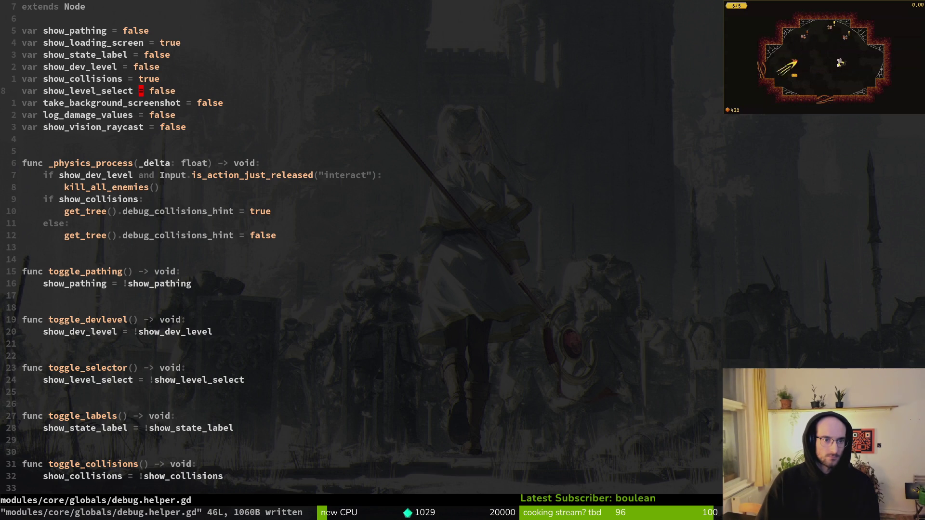
key(alt+Tab)
key(F5)
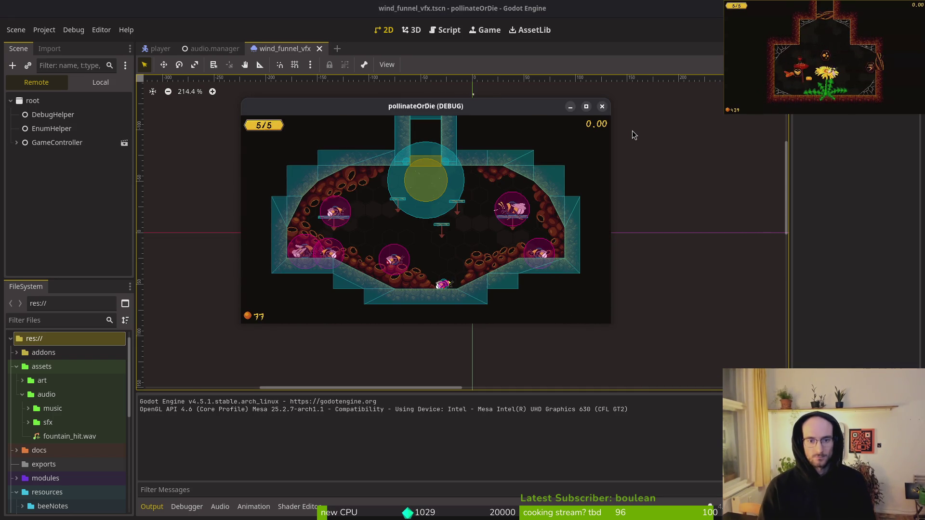
Switch the game language to Spanish and lower the Música and Efectos sonoros volumes.
key(Escape)
key(Down)
key(Return)
key(Right)
key(Down)
key(Left)
key(Left)
key(Left)
key(Down)
key(Left)
key(Left)
key(Left)
key(Left)
key(Escape)
key(Escape)
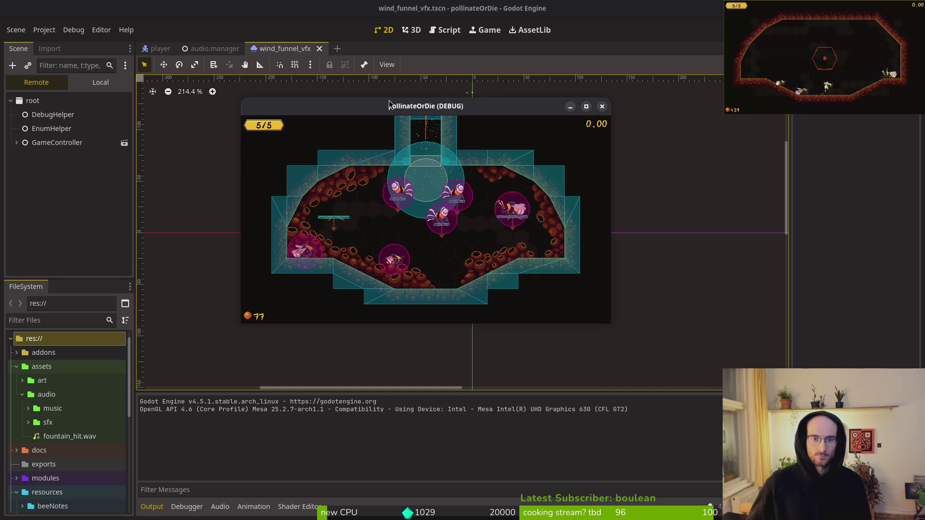
Maximize the game window, play with collision shapes shown, then stop the run.
double_click(420, 108)
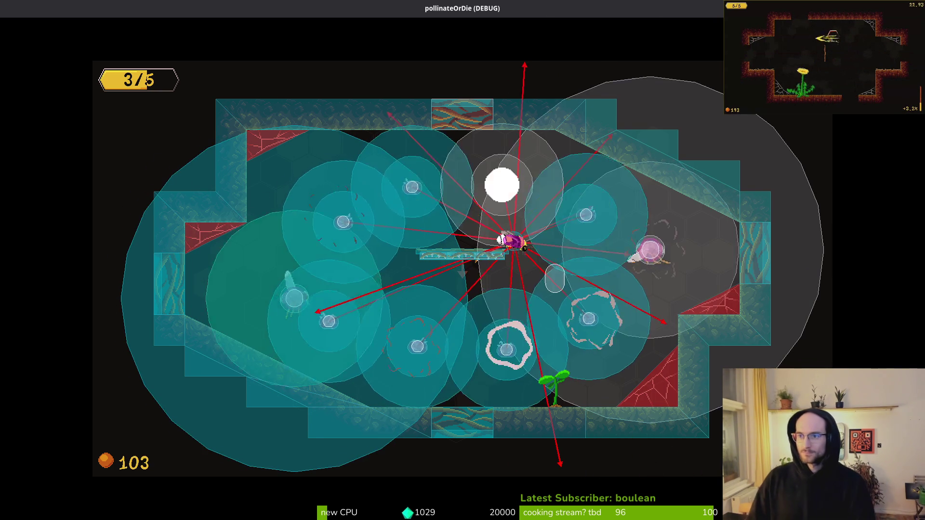
key(Escape)
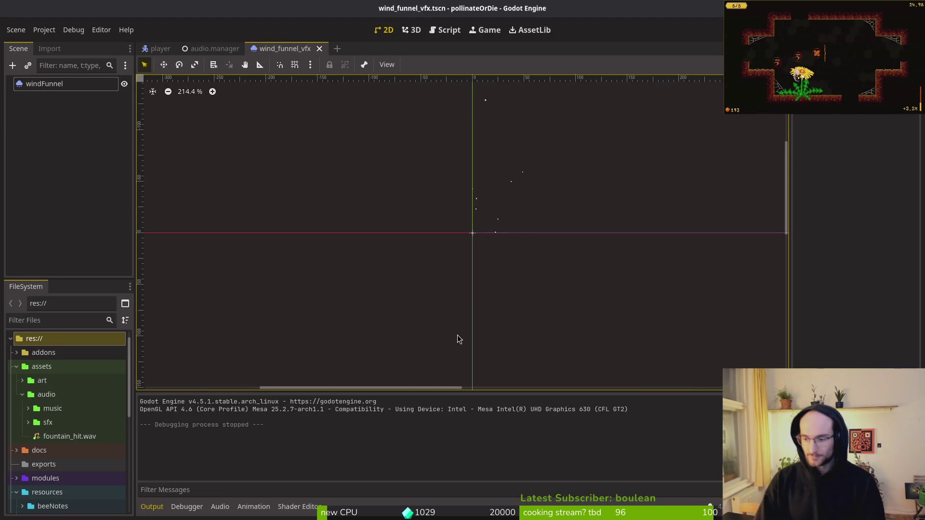
key(alt+Tab)
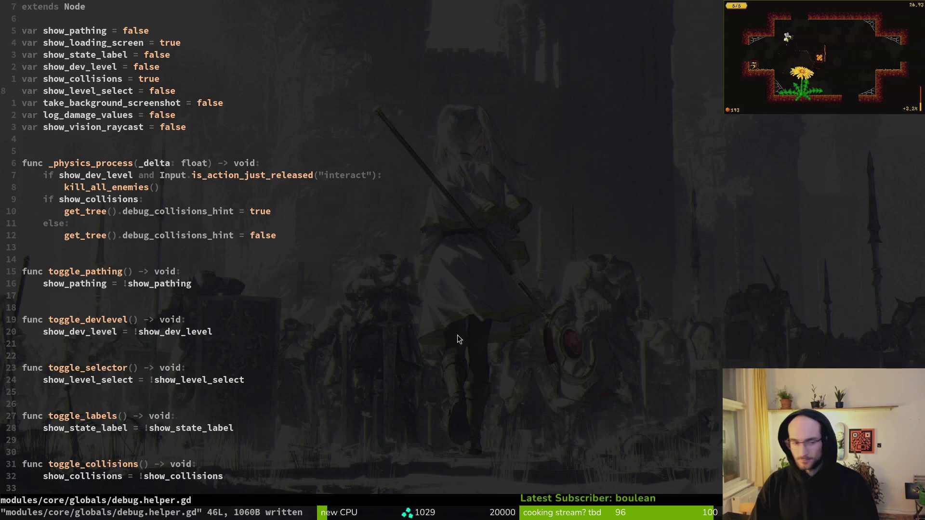
In slashing.gd, remove the blank lines above the enemy-range check and save.
key(ctrl+6)
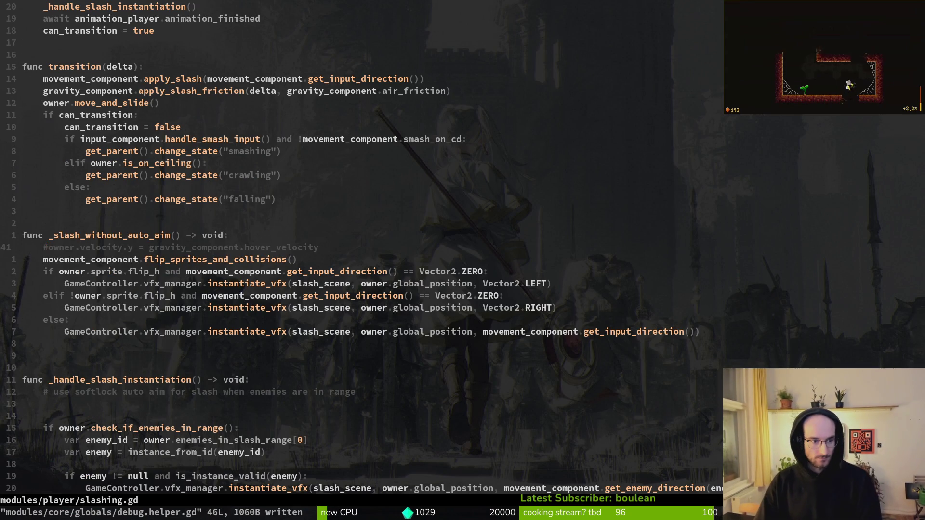
key(d)
key(d)
key(u)
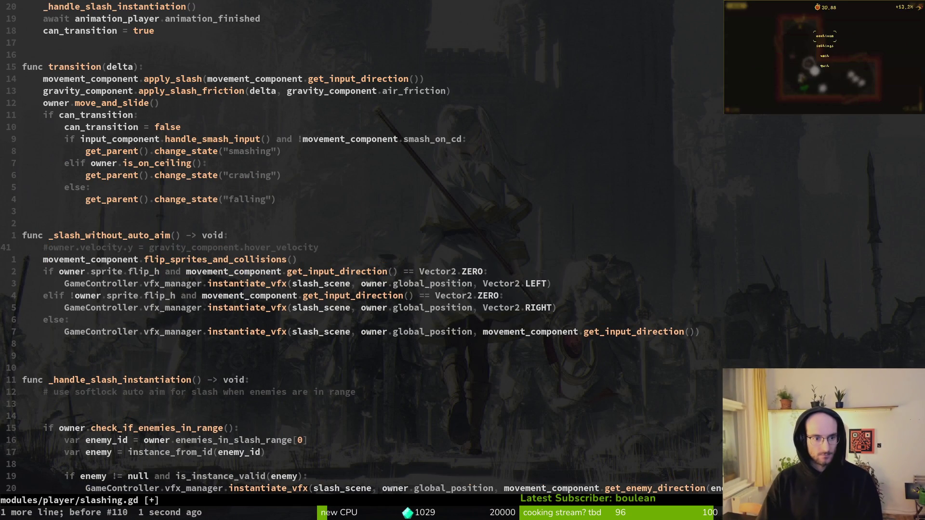
key(ctrl+d)
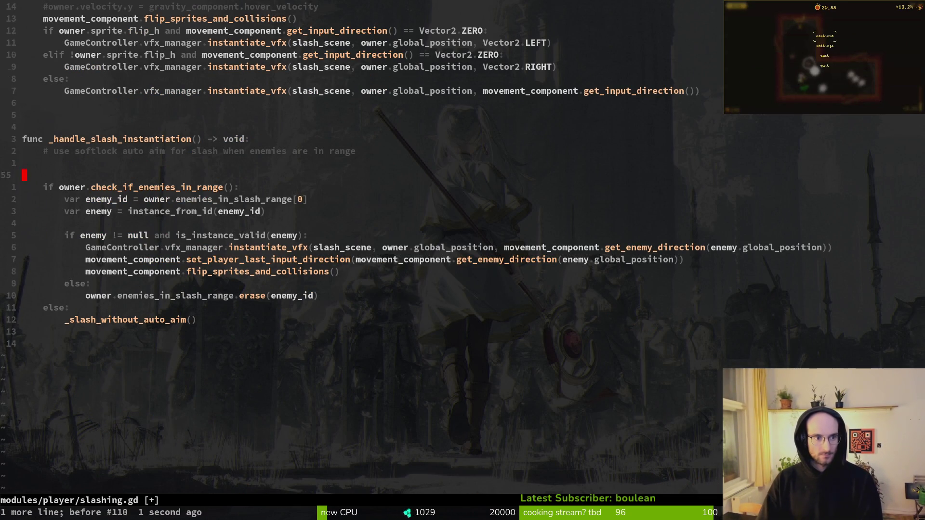
key(k)
key(k)
key(d)
key(d)
key(d)
key(Return)
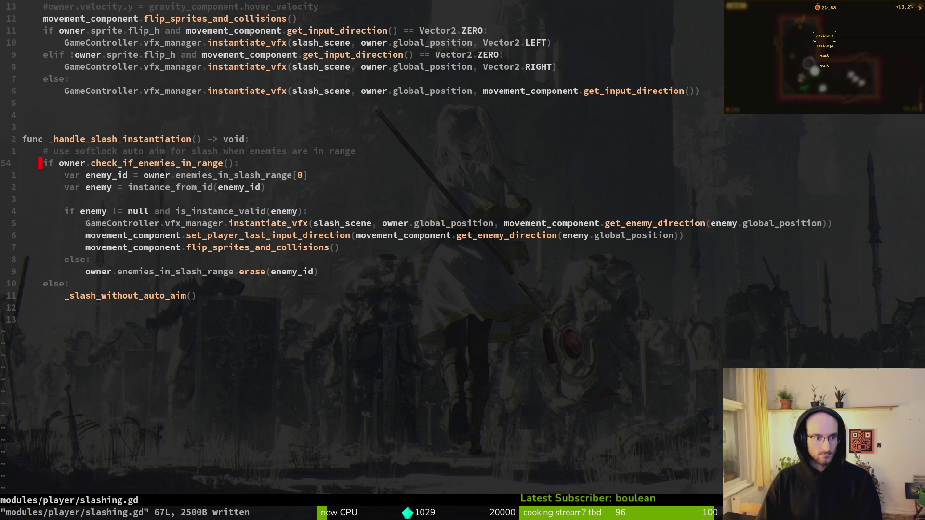
key(ctrl+u)
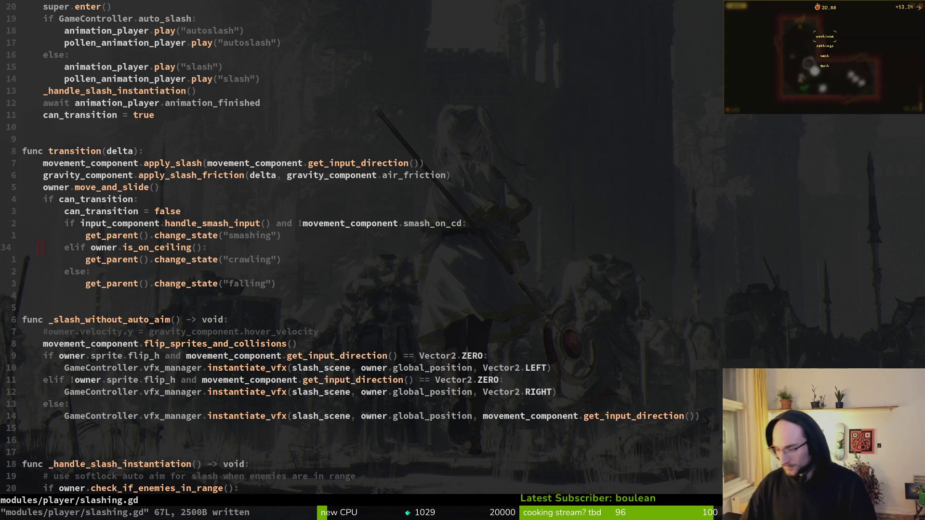
Duplicate the _slash_without_auto_aim() call into the inner else branch, indented, and save.
key(alt+Tab)
key(F5)
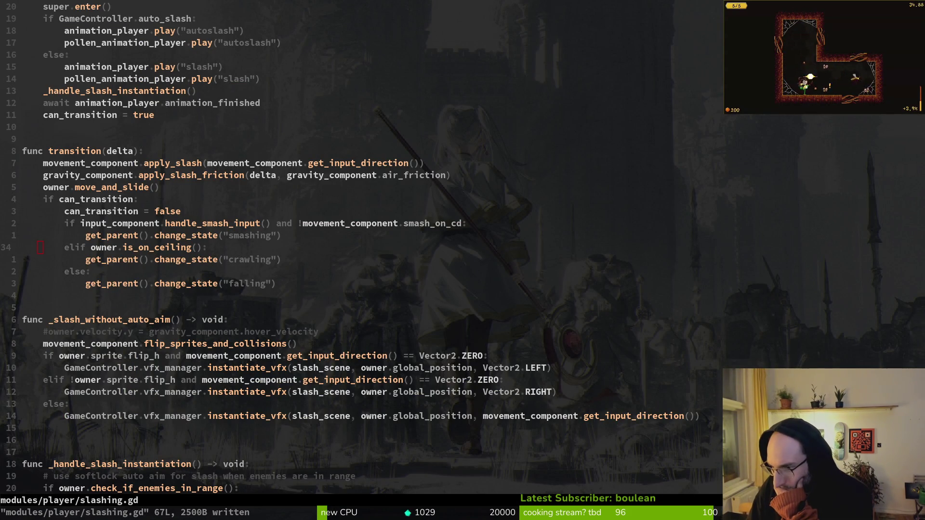
scroll(155, 288, down, 5)
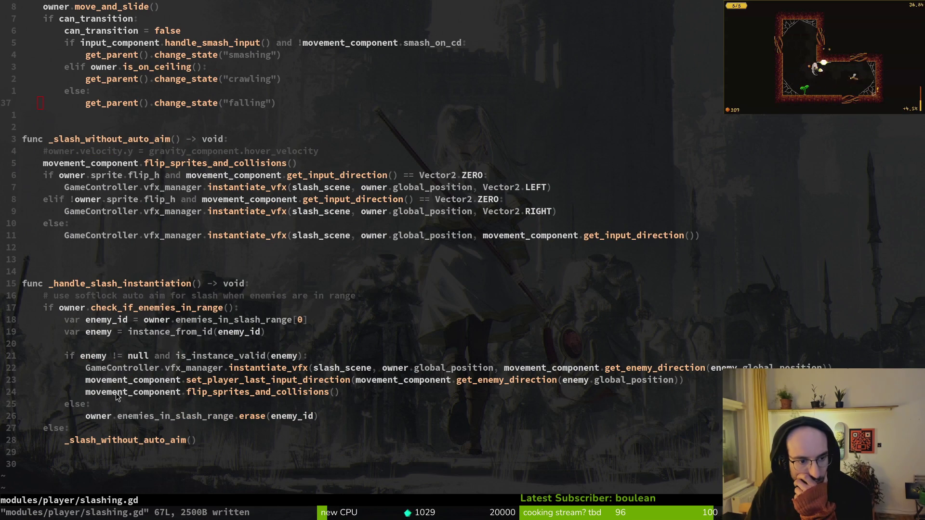
click(125, 440)
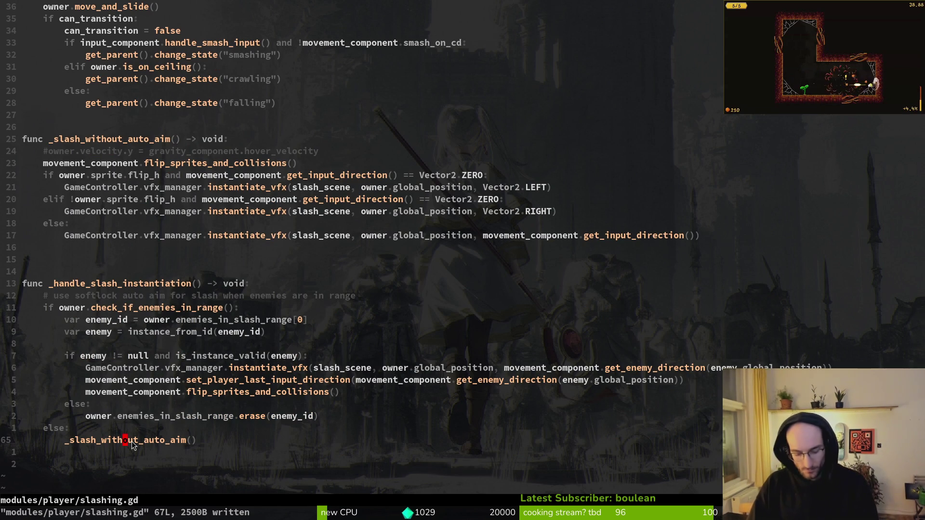
key(y)
key(y)
key(k)
key(k)
key(p)
key(greater)
key(greater)
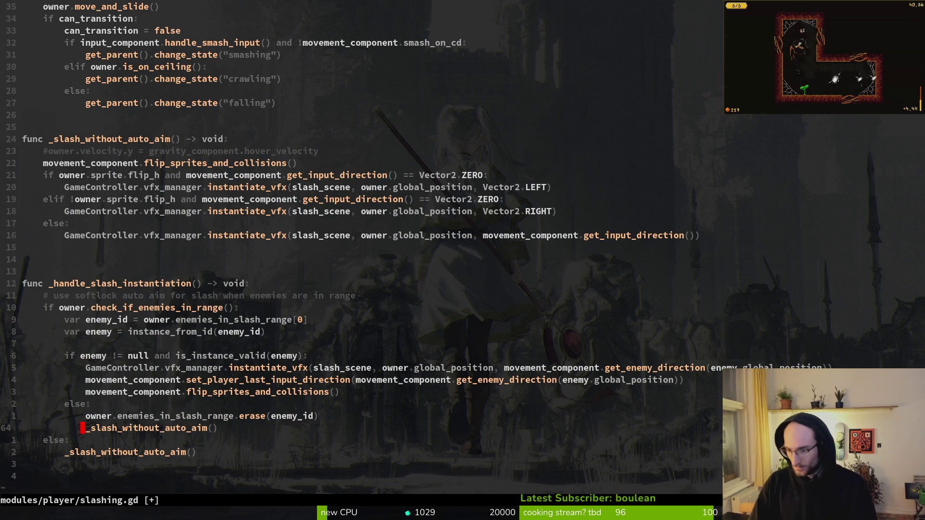
click(159, 511)
text(:write)
key(Return)
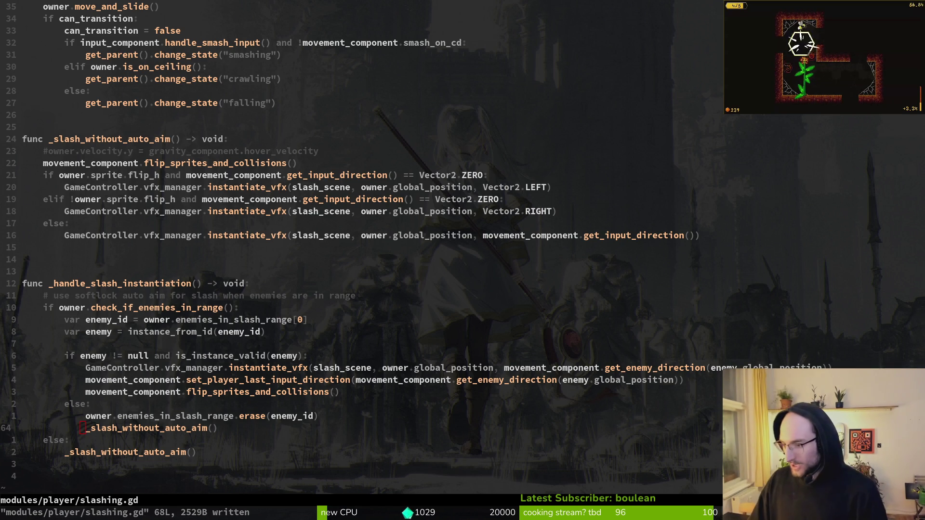
Remove the extra blank line between functions and write slashing.gd again.
key(Escape)
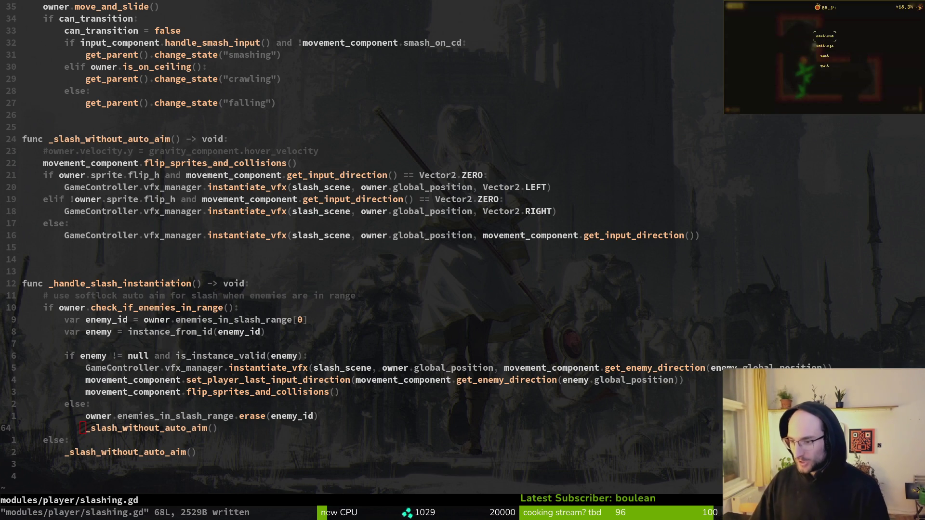
click(146, 189)
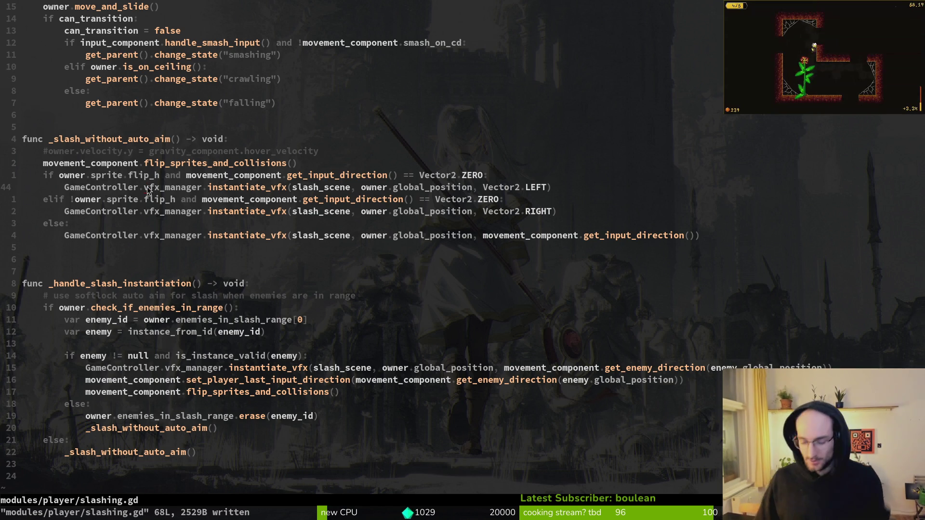
key(j)
key(d)
key(d)
text(:write)
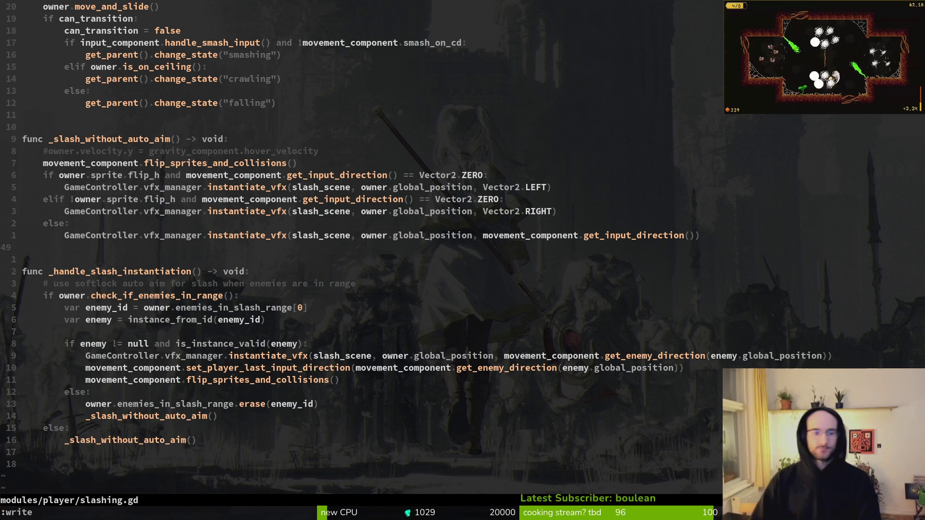
key(Return)
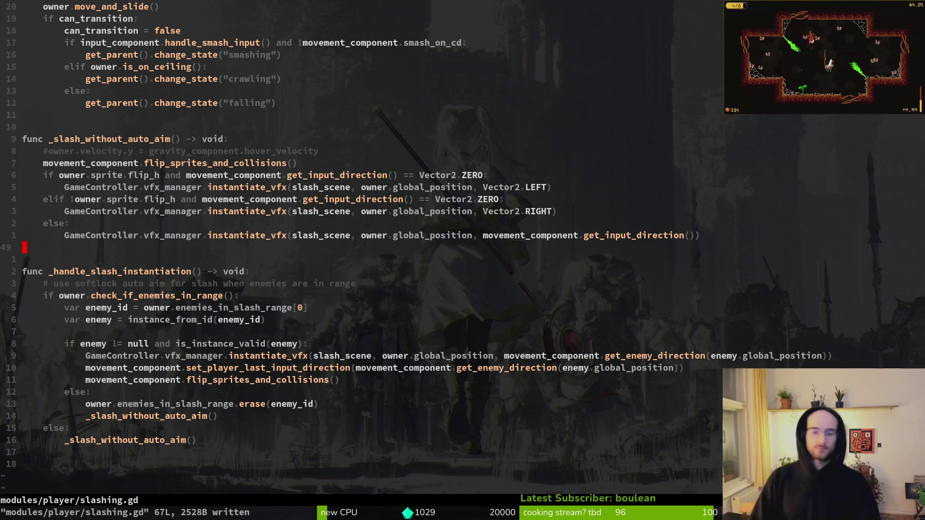
Save and quit slashing.gd with :wq.
key(g)
key(g)
key(ctrl+o)
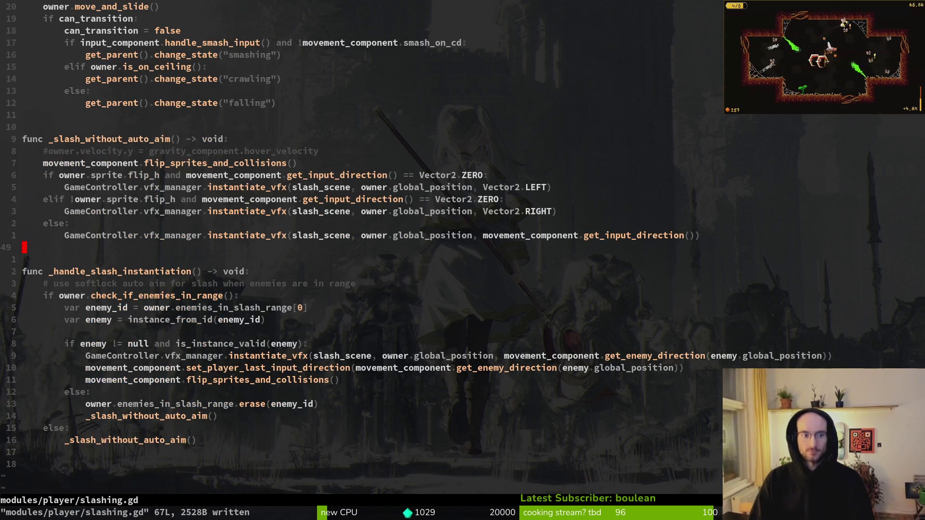
text(:wq)
key(Return)
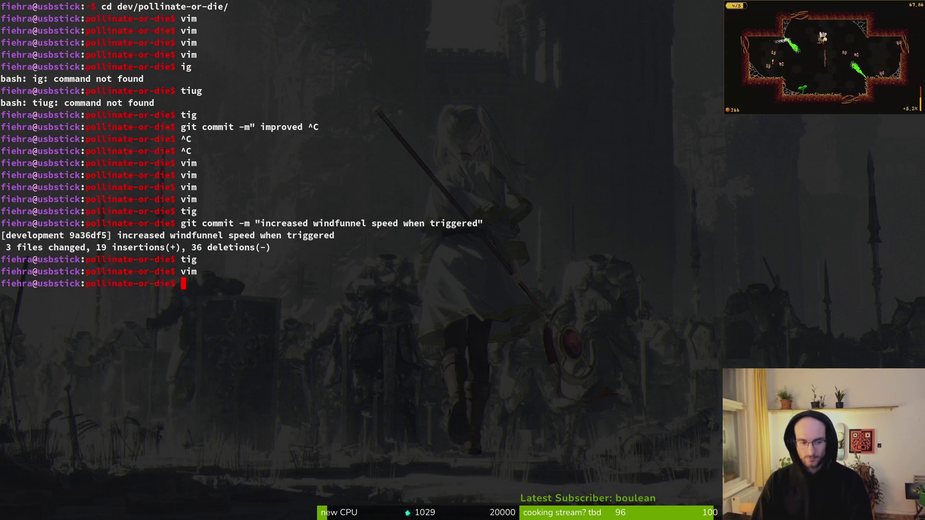
Launch vim from the terminal and open debug.helper.gd by searching 'debhe'.
key(alt+Tab)
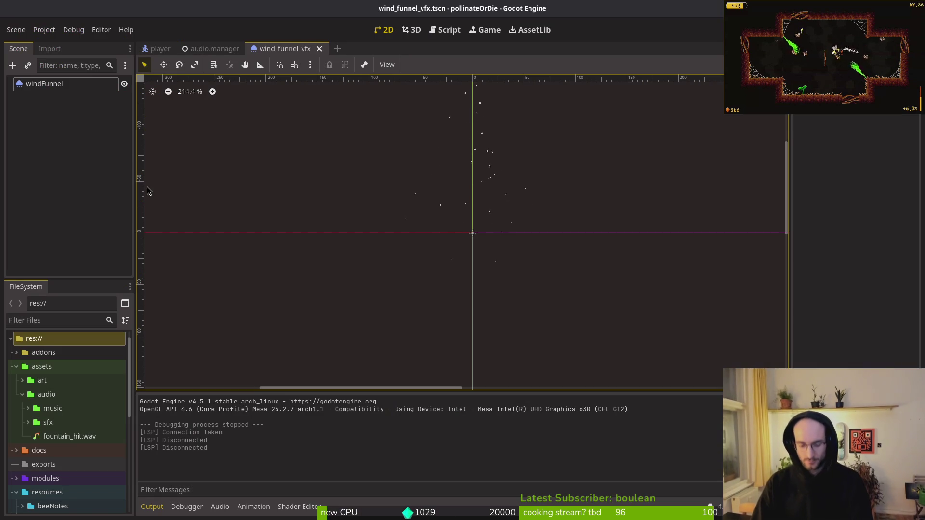
key(alt+Tab)
key(Return)
text(vim)
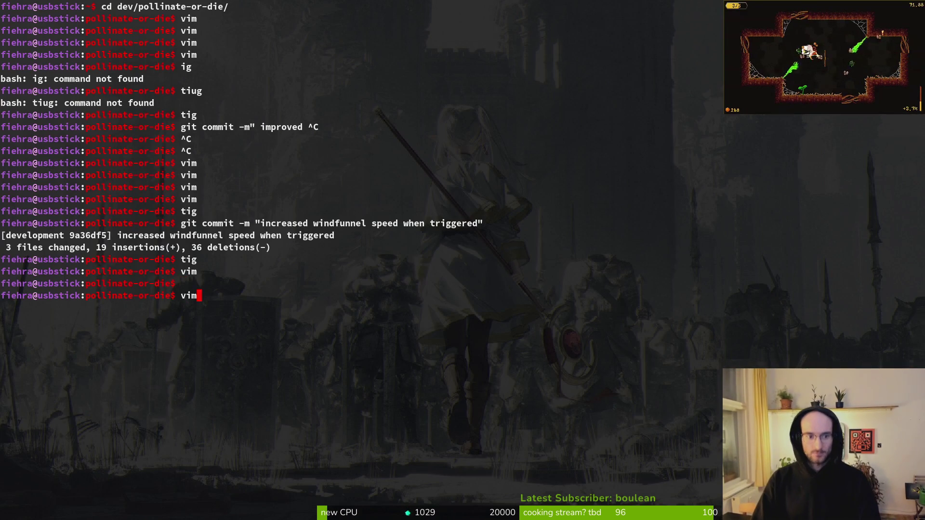
key(Return)
key(space)
key(f)
key(f)
text(debhe)
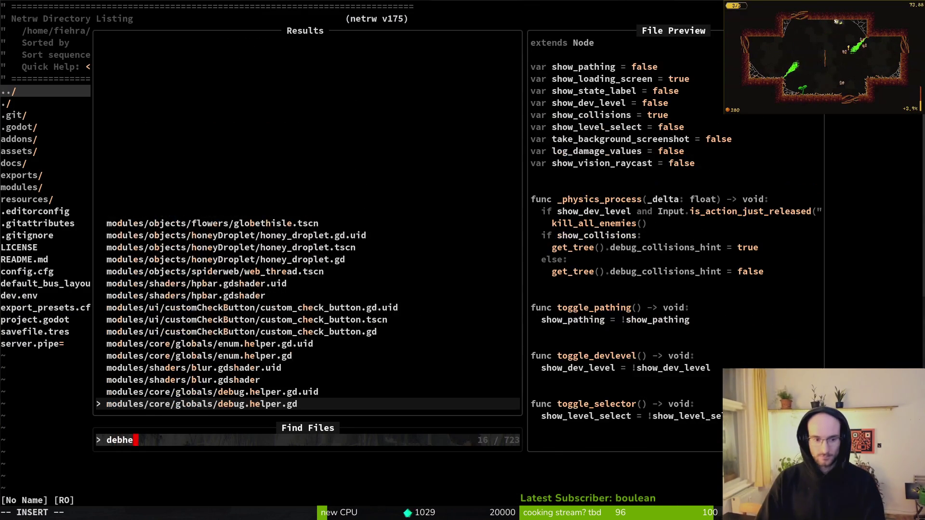
key(Return)
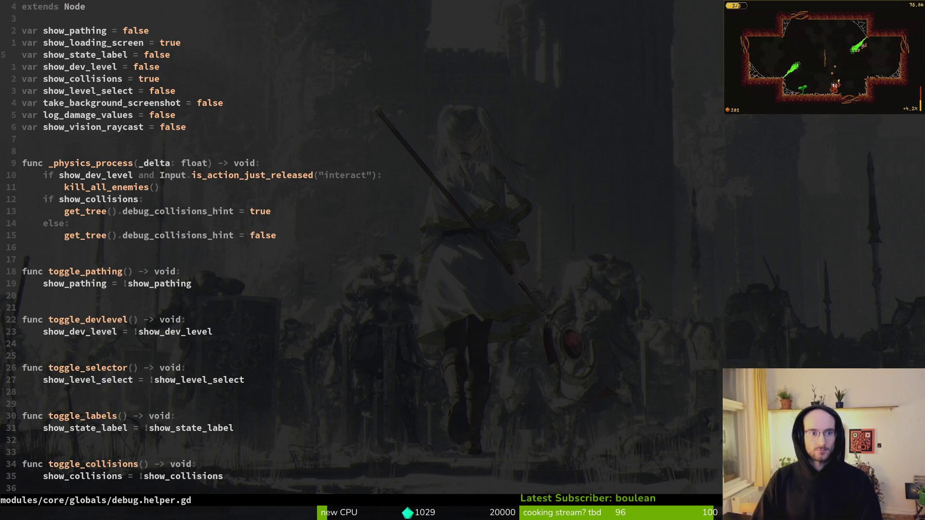
Change show_collisions to false, save, and quit vim.
text(cwfalse)
key(Escape)
text(:w)
key(Return)
key(j)
key(j)
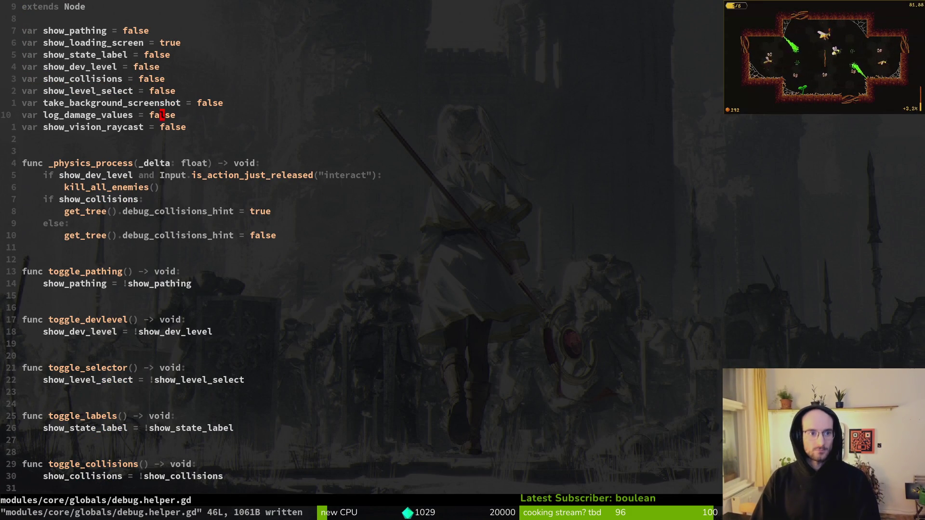
text(:q)
key(Return)
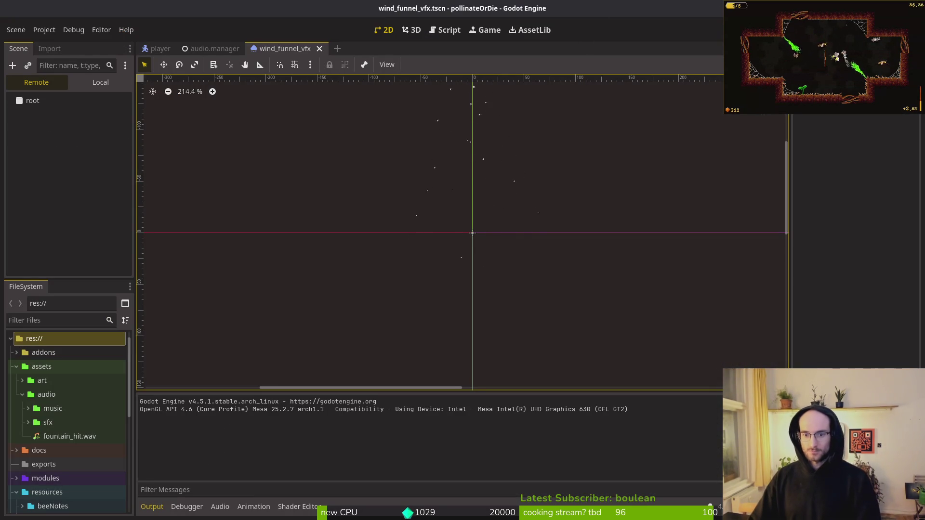
Toggle Godot's project options, then run tig status in the terminal.
click(42, 30)
click(39, 30)
click(41, 30)
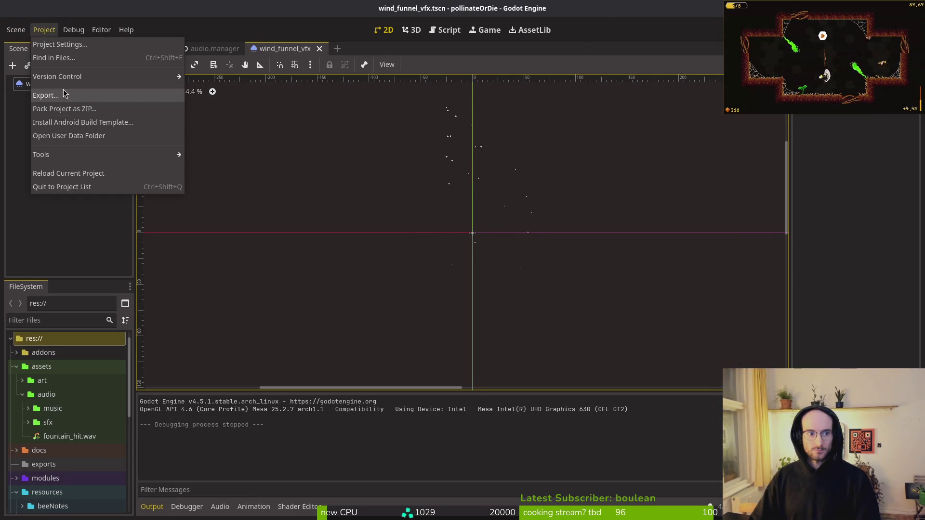
key(alt+Tab)
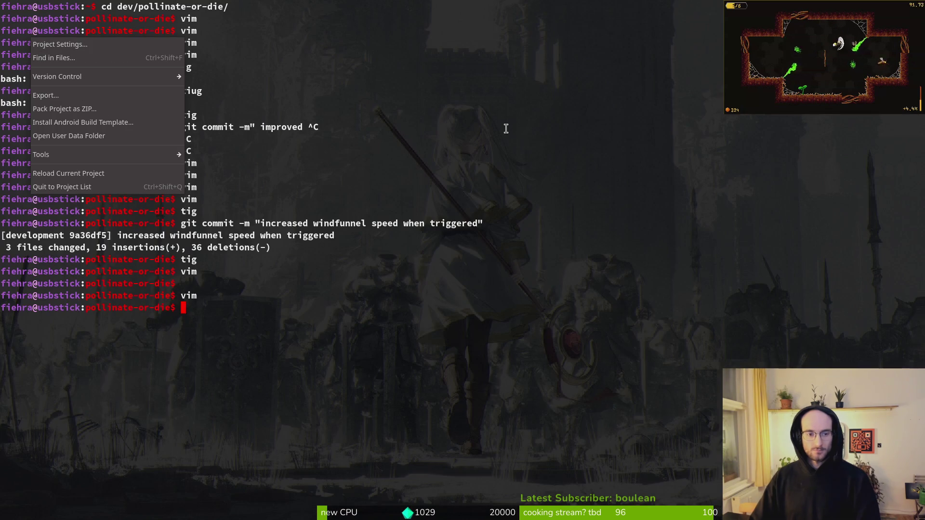
text(ig)
key(Return)
text(sjj)
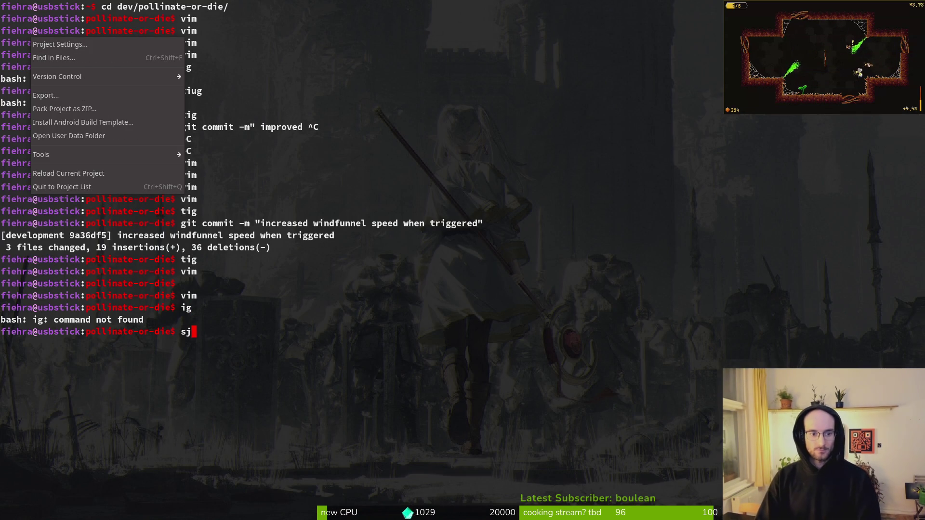
key(BackSpace)
key(BackSpace)
key(BackSpace)
text(tig status)
key(Return)
In tig, revert the project.godot changes, stage player.gd, and quit tig.
key(j)
key(j)
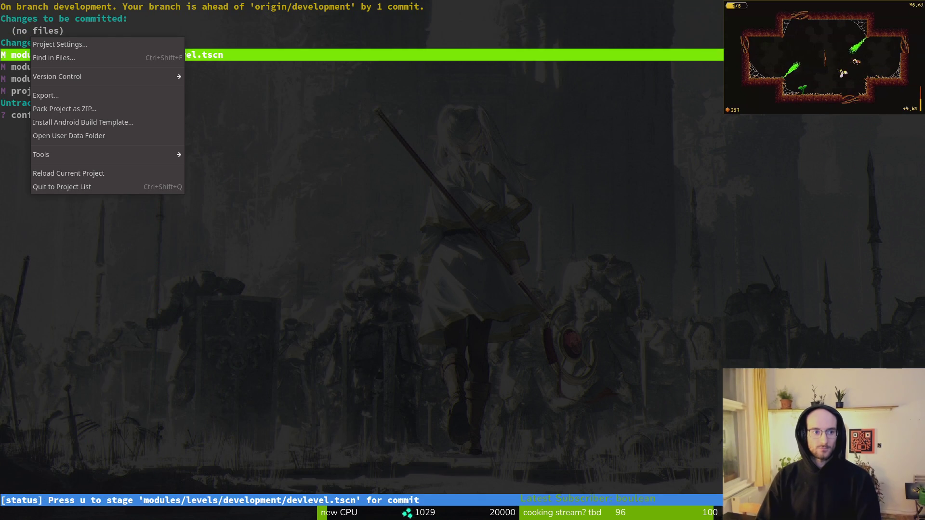
key(alt+Tab)
key(Escape)
key(alt+Tab)
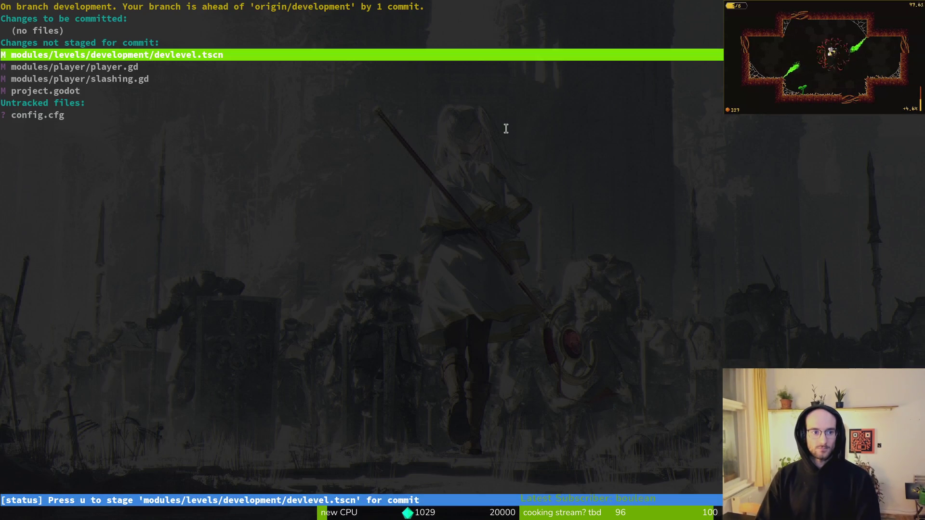
key(j)
key(j)
key(j)
key(exclam)
key(y)
key(k)
key(k)
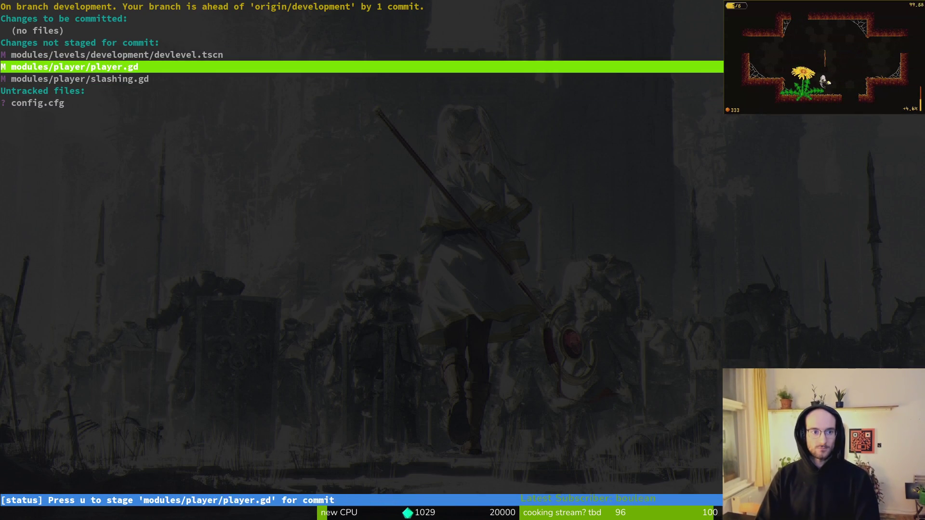
key(Return)
key(u)
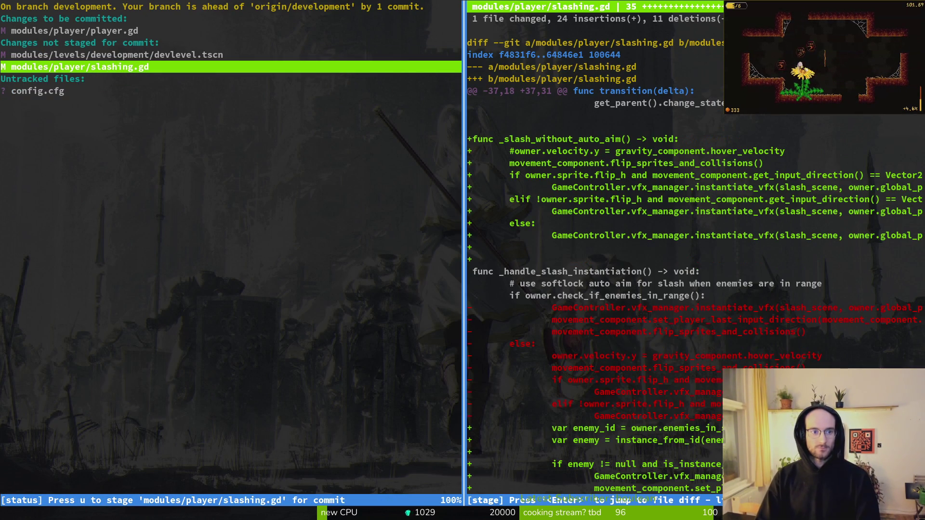
key(q)
key(q)
key(q)
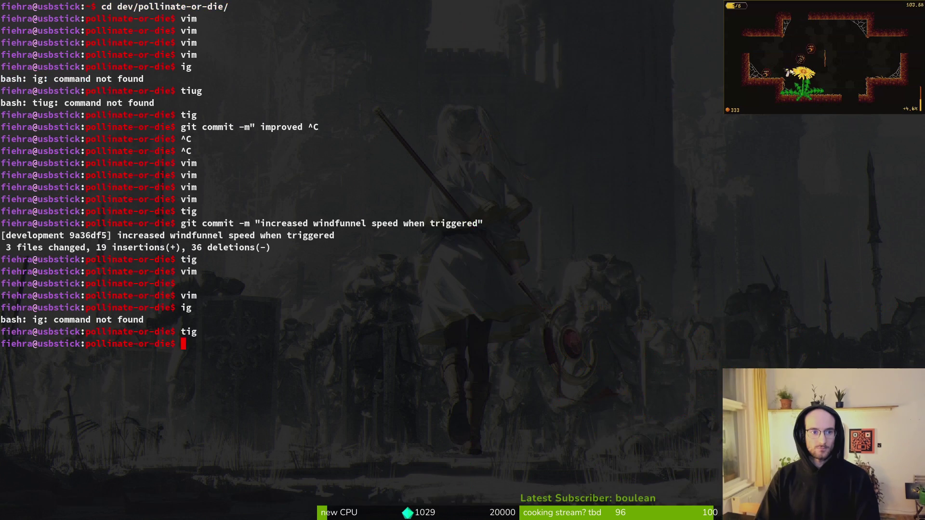
Commit with message "refactored tracker arrays to handle instance ids" and push to development.
text(gitc om)
key(BackSpace)
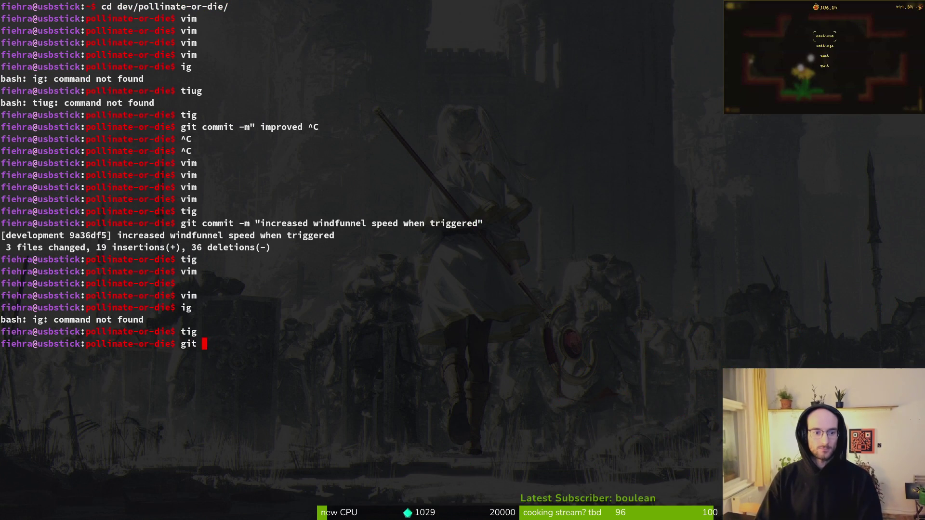
text(-m "refa)
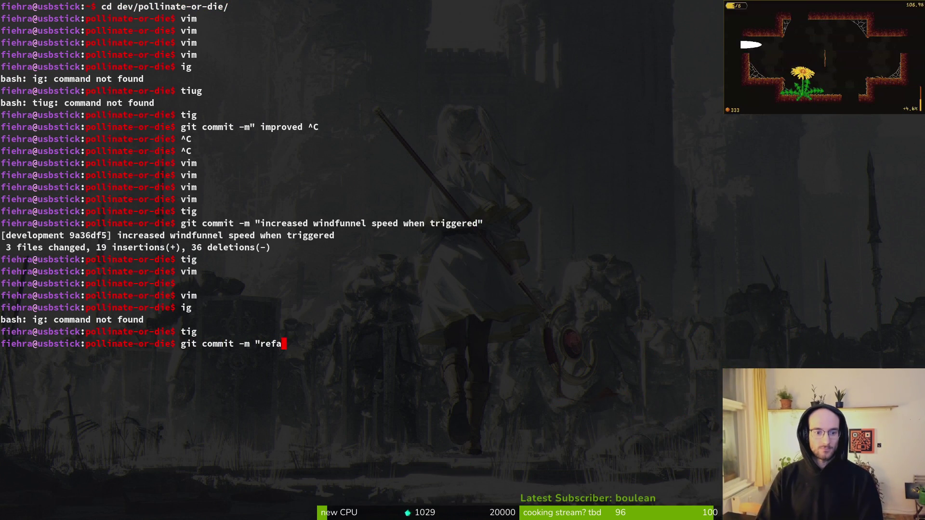
text(ctored rt)
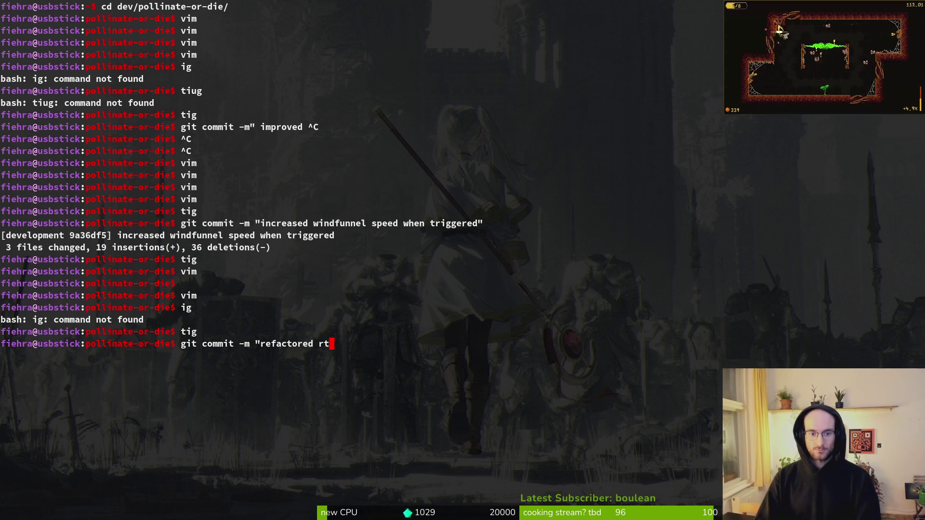
text(s to handle instance ids")
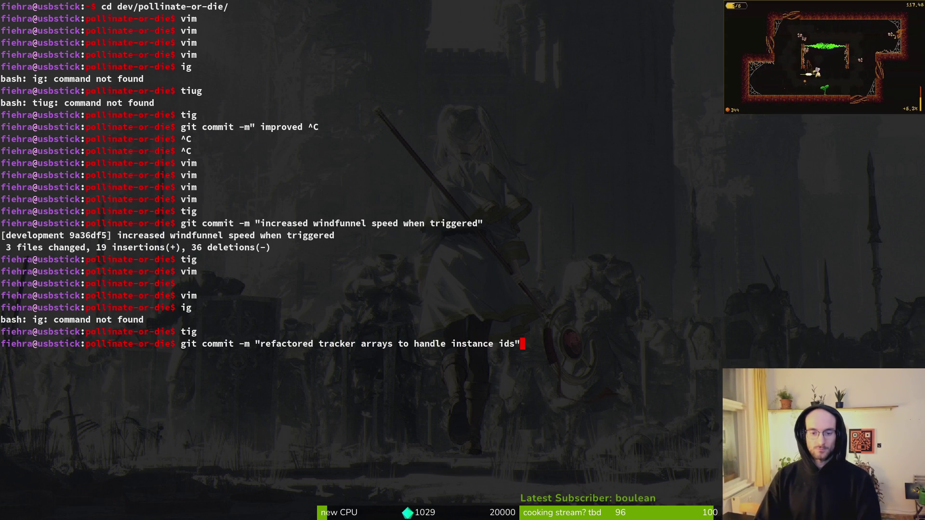
key(Return)
text(tg)
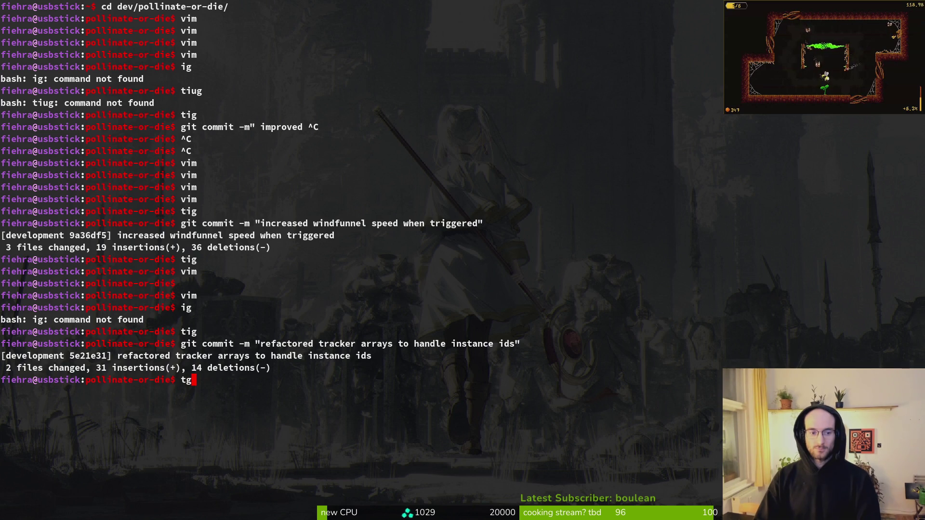
key(BackSpace)
key(BackSpace)
text(it pus)
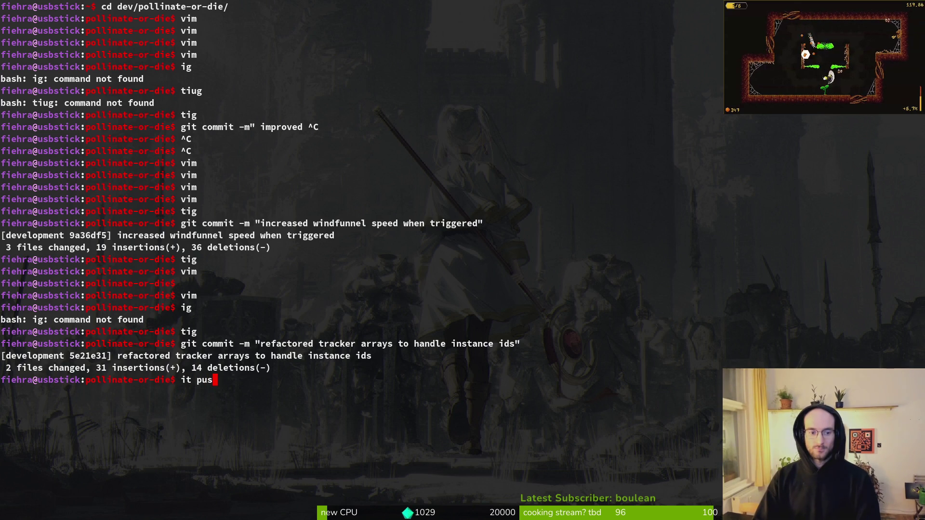
key(Return)
text(git push)
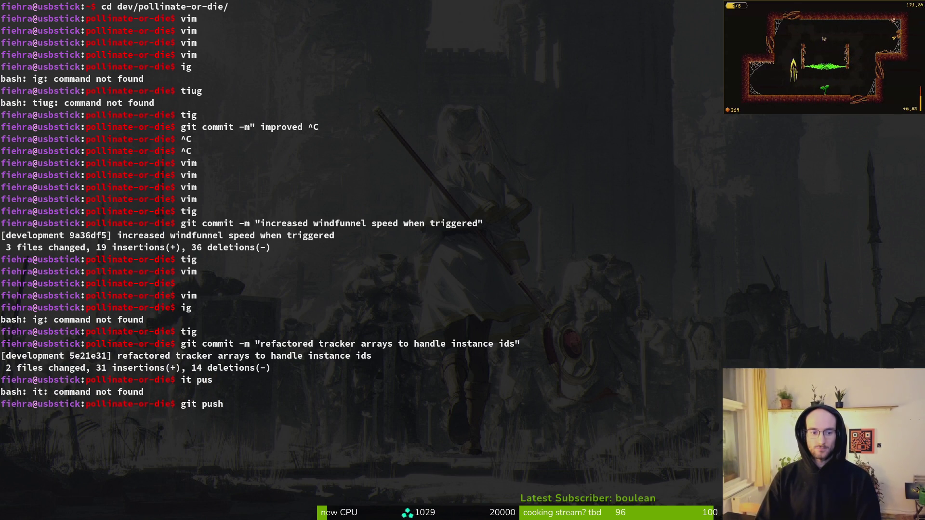
Discard the local devlevel.tscn changes in tig, then return to Godot.
text(tig)
key(Return)
key(q)
key(Up)
key(Return)
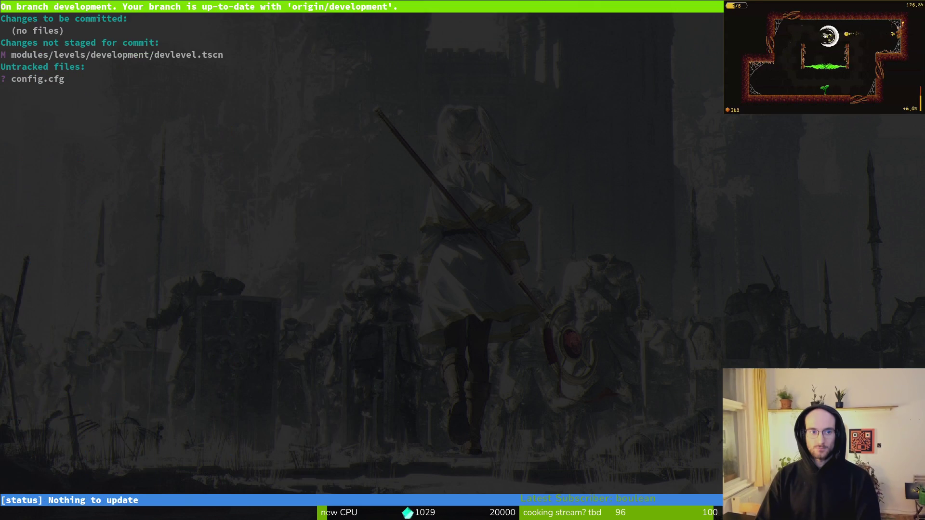
key(Down)
key(exclam)
key(y)
key(q)
key(super+2)
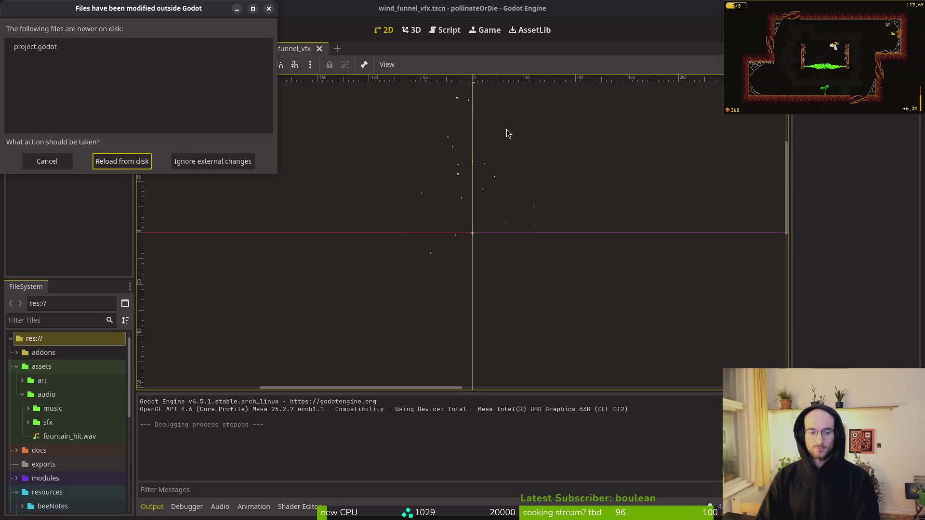
Reload the project from disk and export the Linux preset to exports/pollinate.x86_64.
click(113, 161)
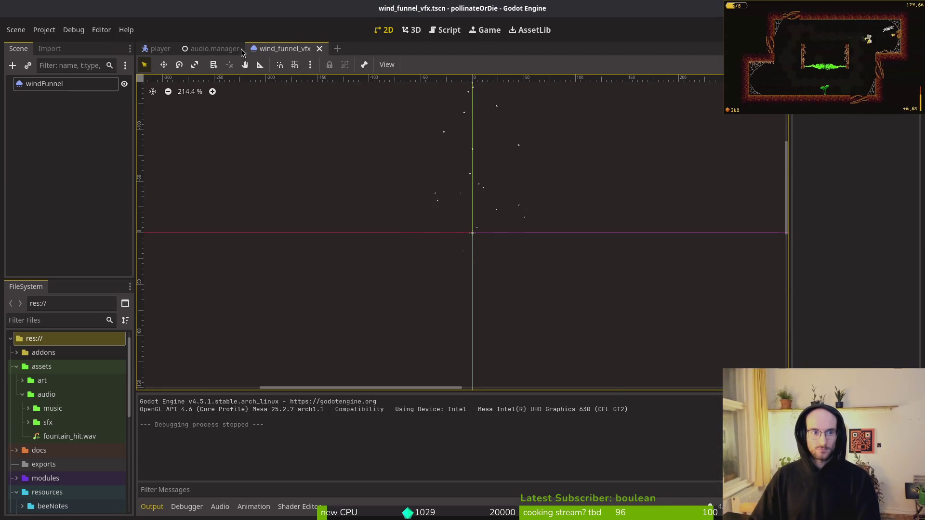
click(44, 30)
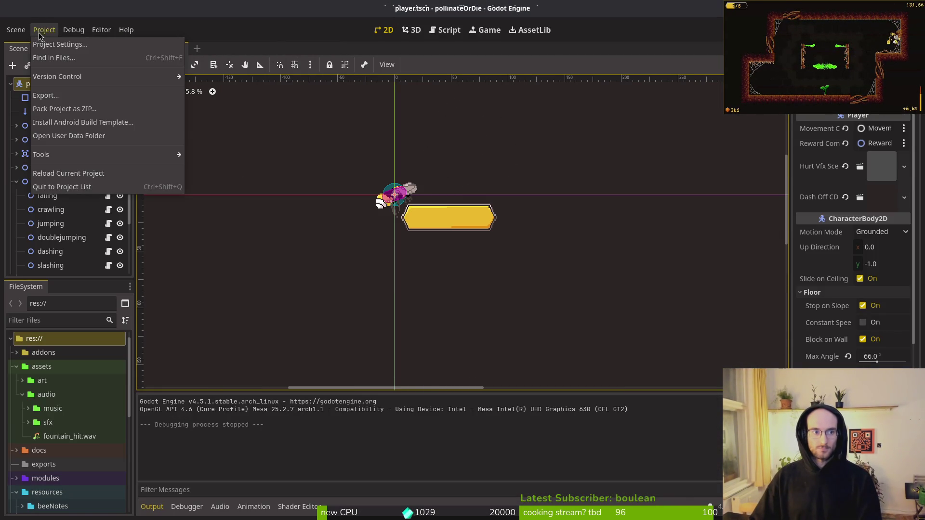
click(33, 93)
click(282, 201)
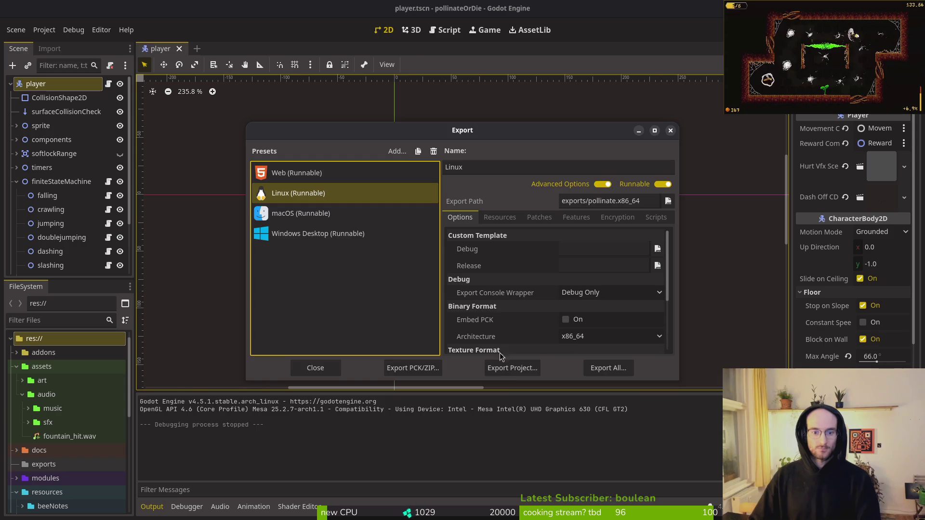
click(506, 371)
click(546, 417)
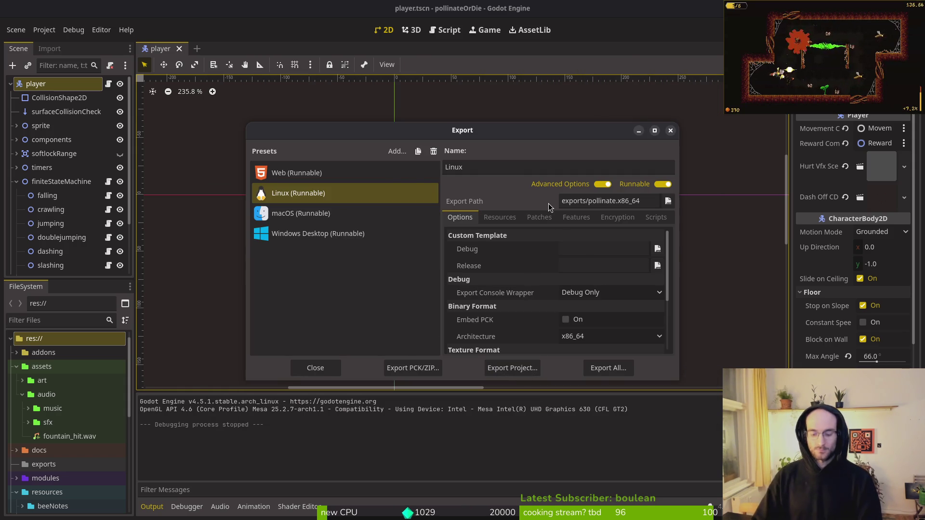
Launch exports/pollinate.x86_64 from the pollinate-or-die folder in Files, then close Files.
key(super+e)
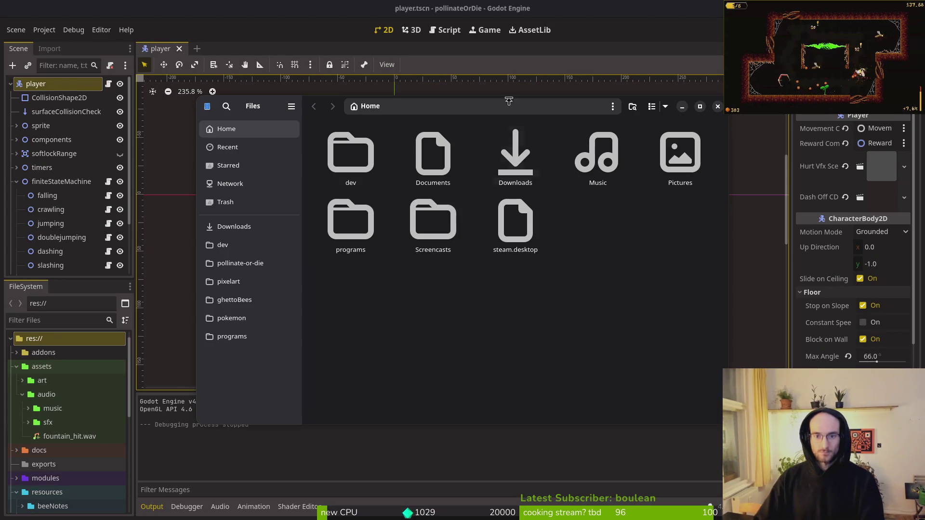
click(277, 264)
double_click(511, 226)
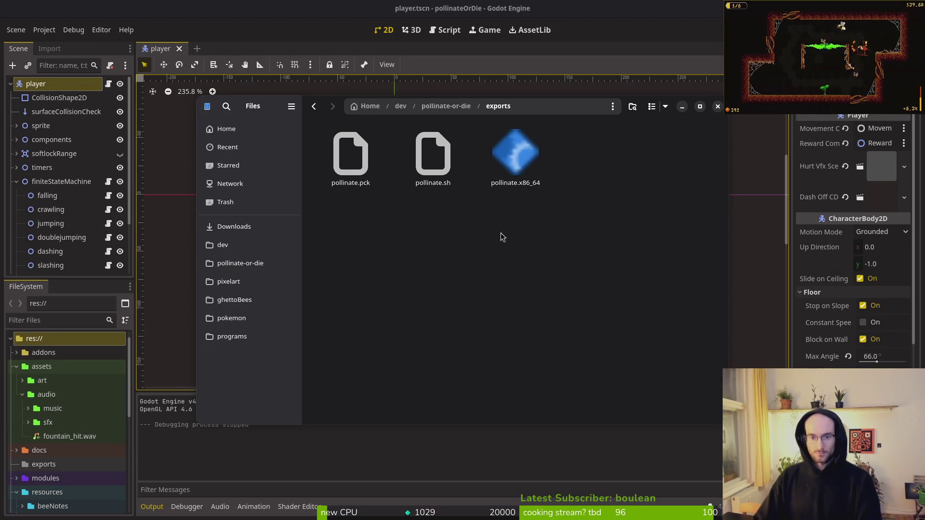
click(533, 173)
key(Return)
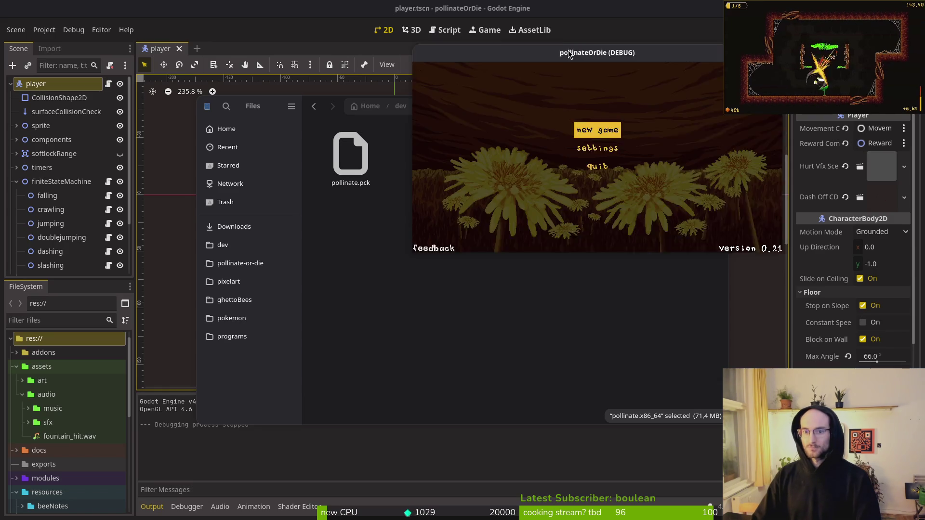
key(alt+Tab)
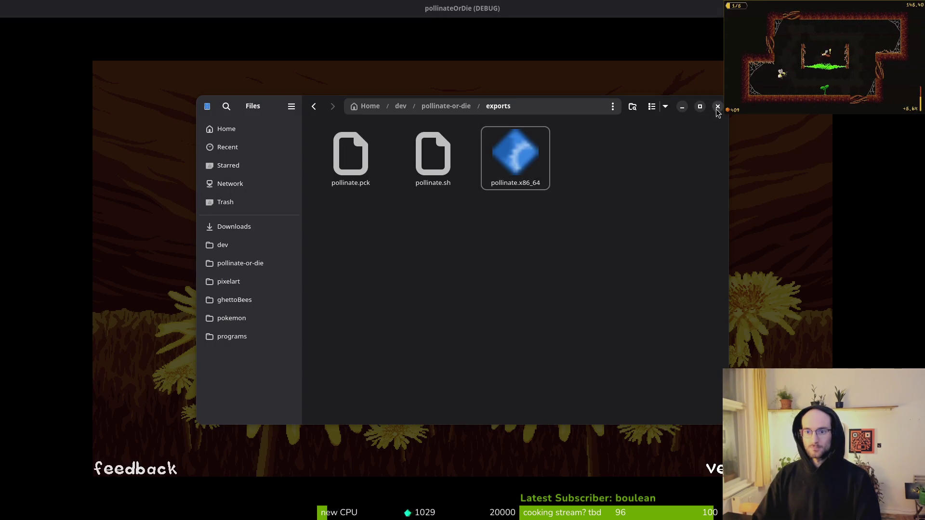
click(717, 106)
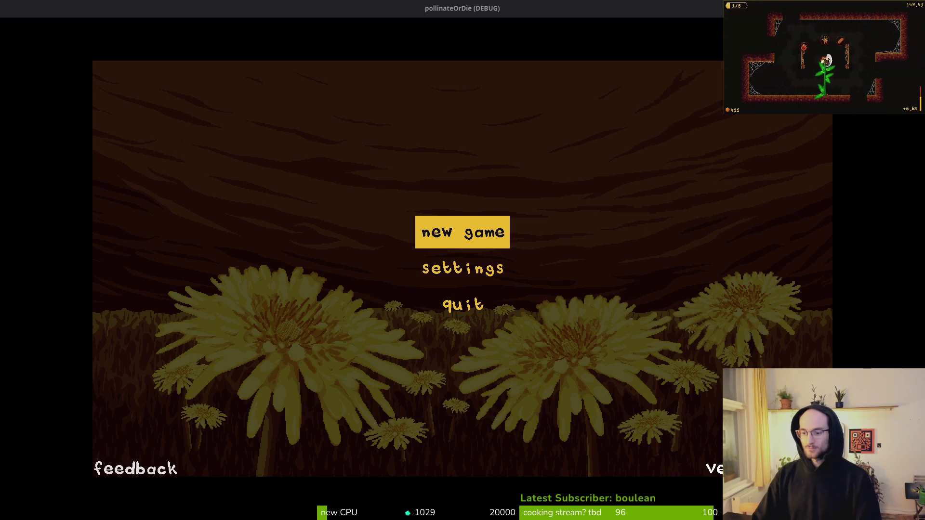
Close Godot's export settings and bring the running game to the front.
key(alt+Tab)
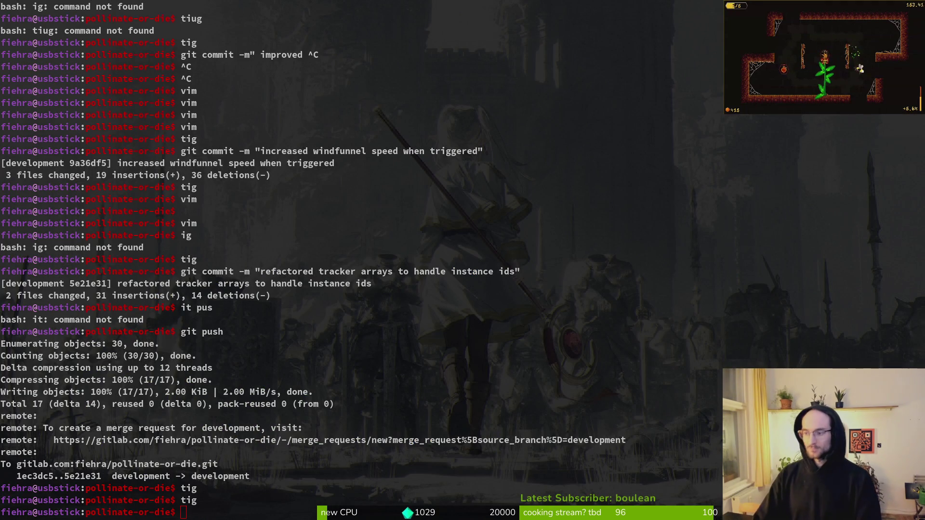
key(alt+Tab)
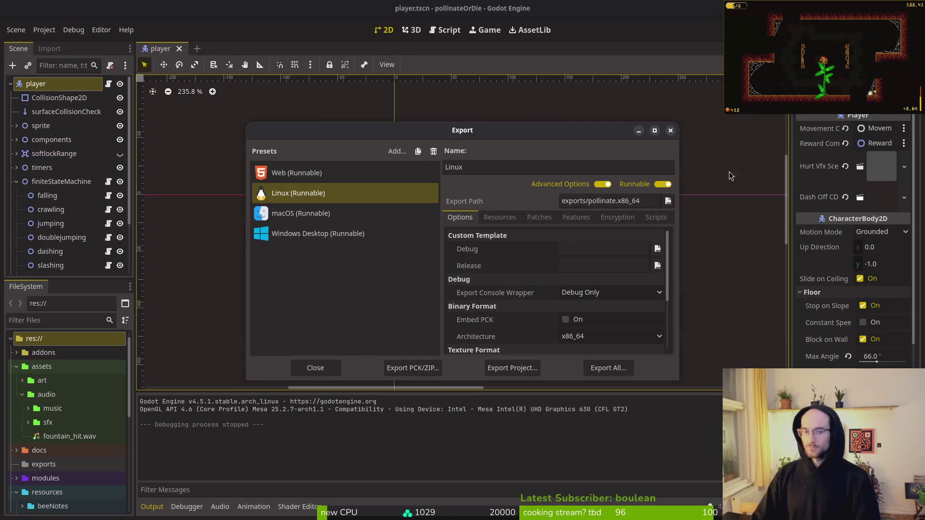
click(671, 130)
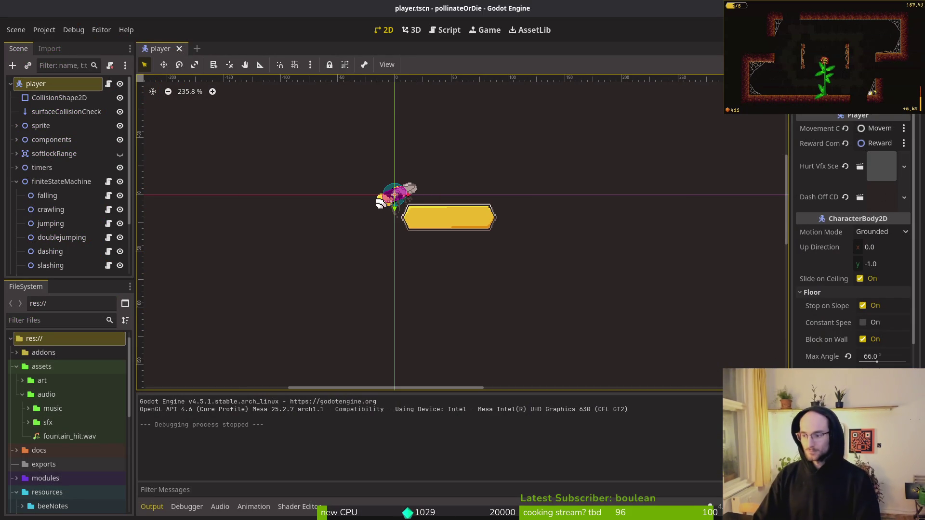
key(F5)
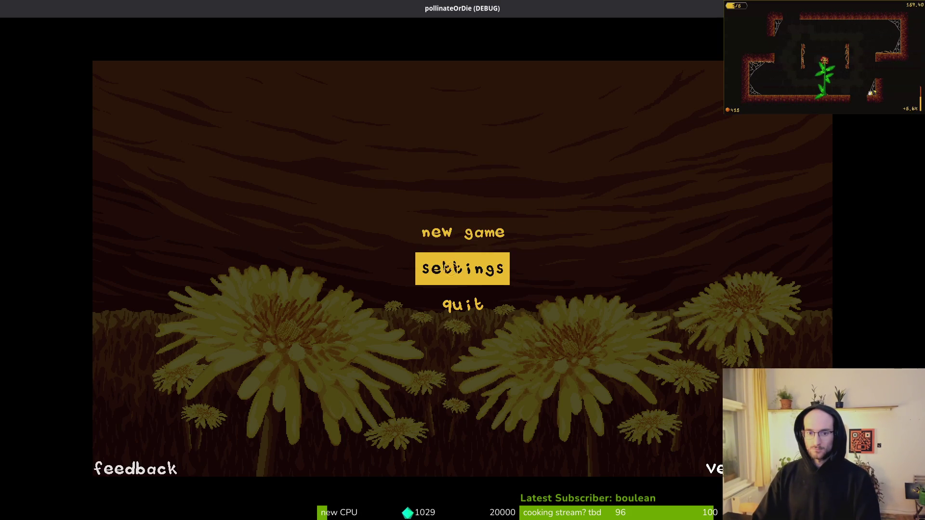
Check the game's Settings screen, then start a New Game from the main menu.
click(457, 268)
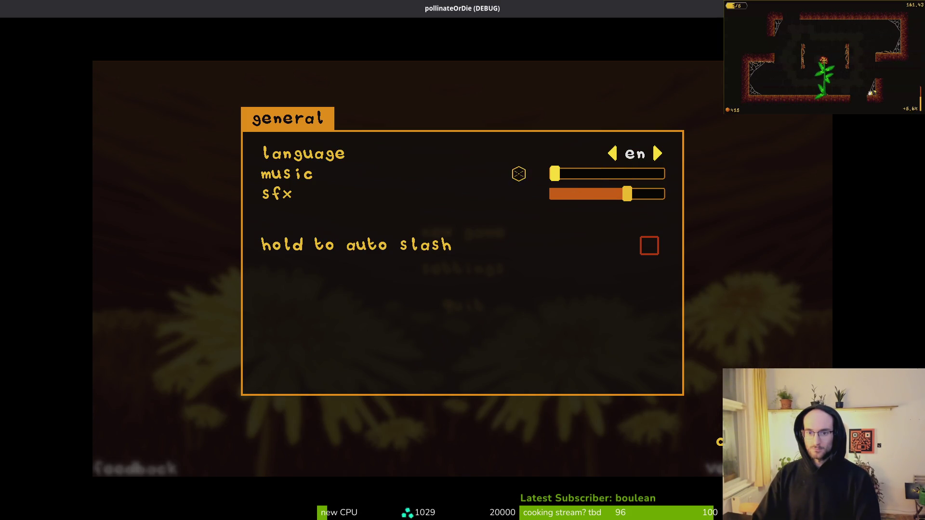
key(Escape)
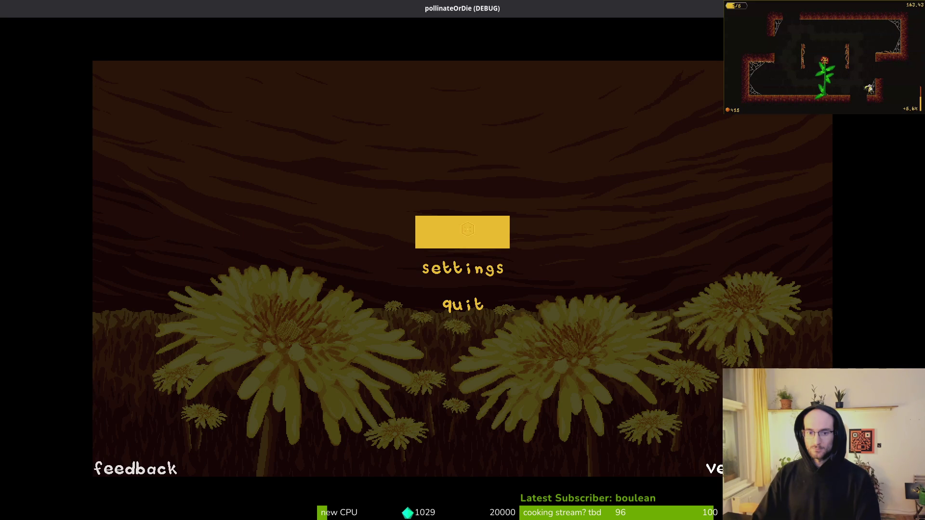
click(467, 230)
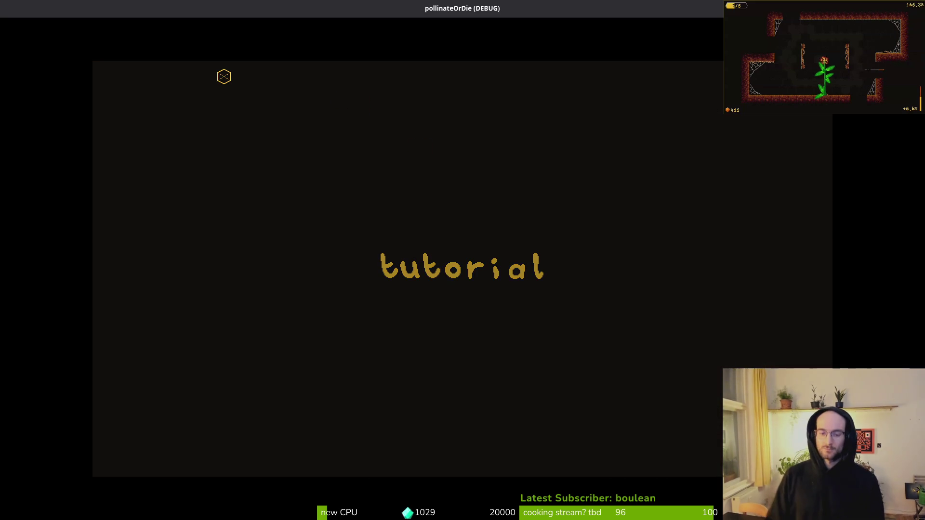
Fly the bee over the tutorial branches and ledge, then dash right into the next level.
key(w)
key(d)
key(w)
key(d)
key(d)
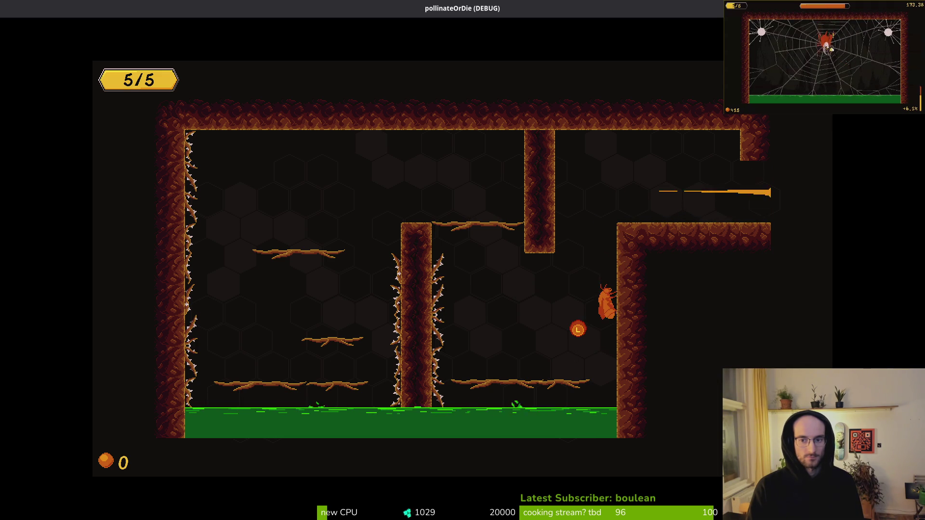
Slash flies for pollen and break the webs down the central shaft to the bottom floor.
key(w)
key(d)
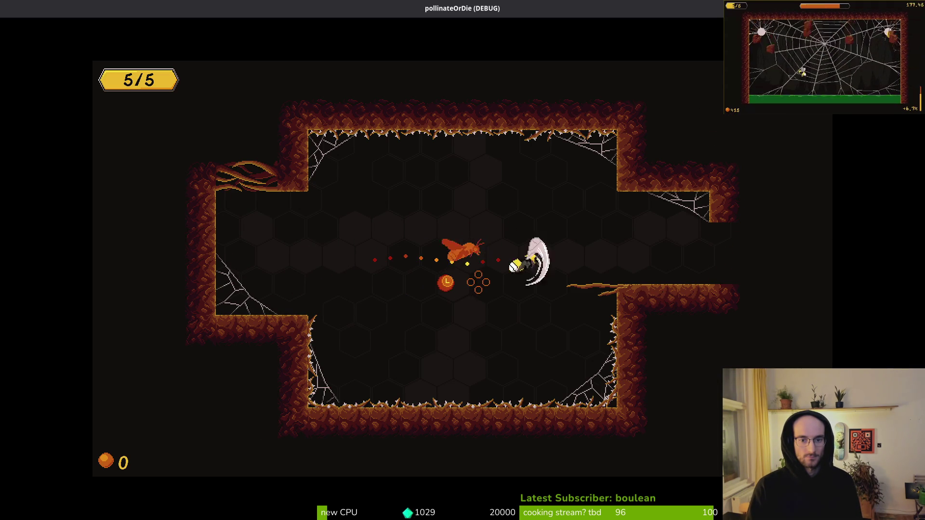
key(d)
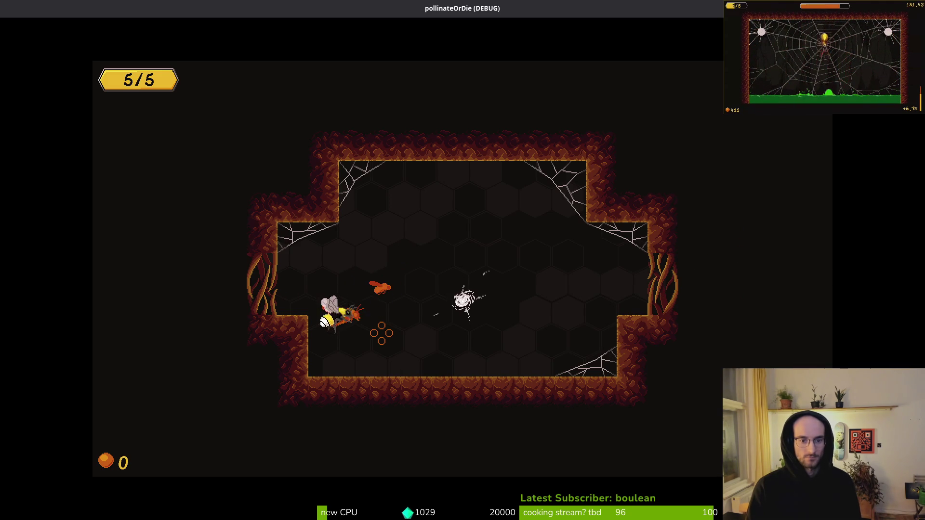
key(d)
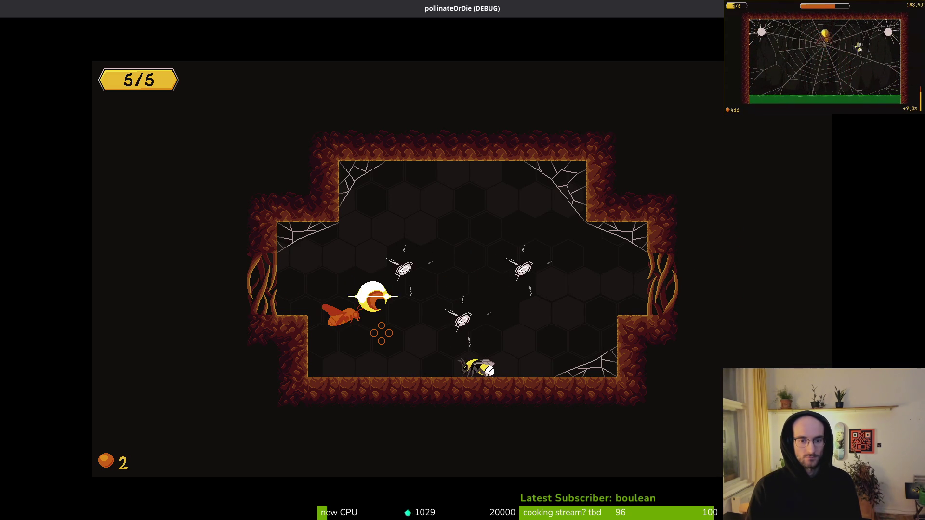
key(a)
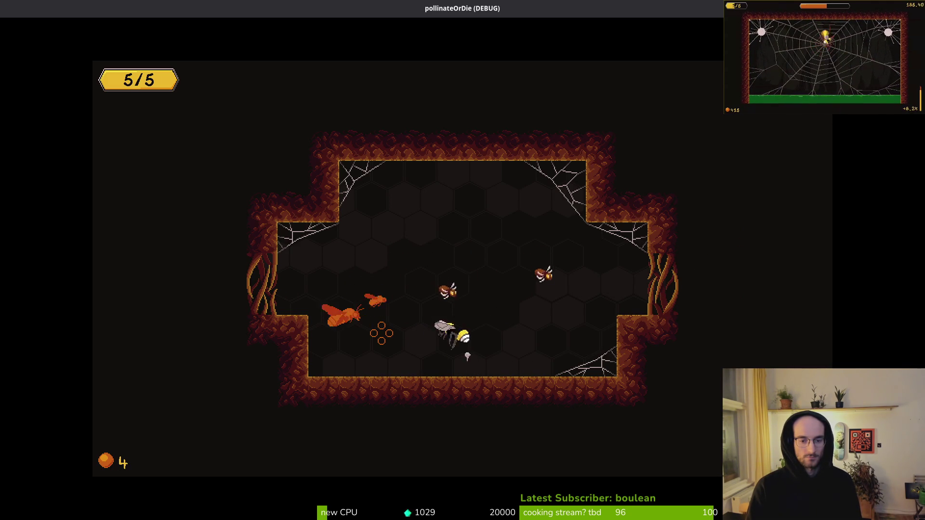
key(s)
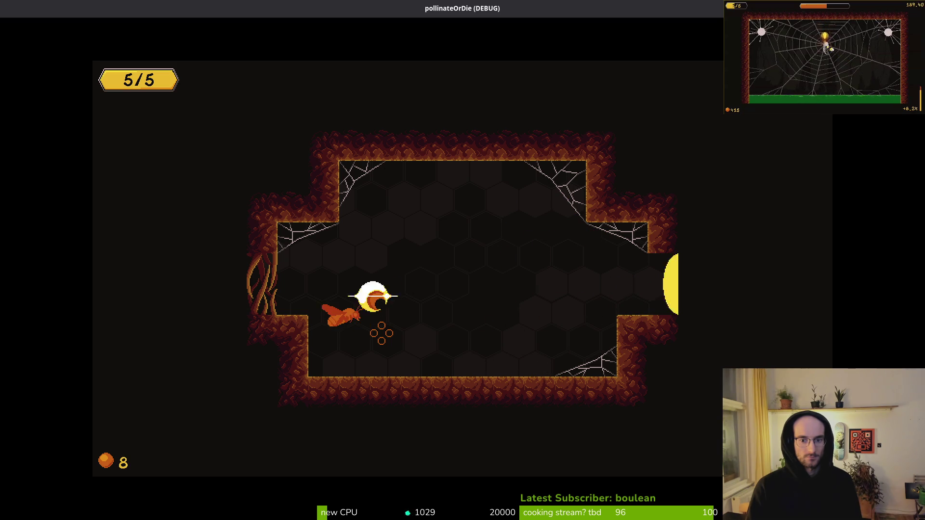
key(d)
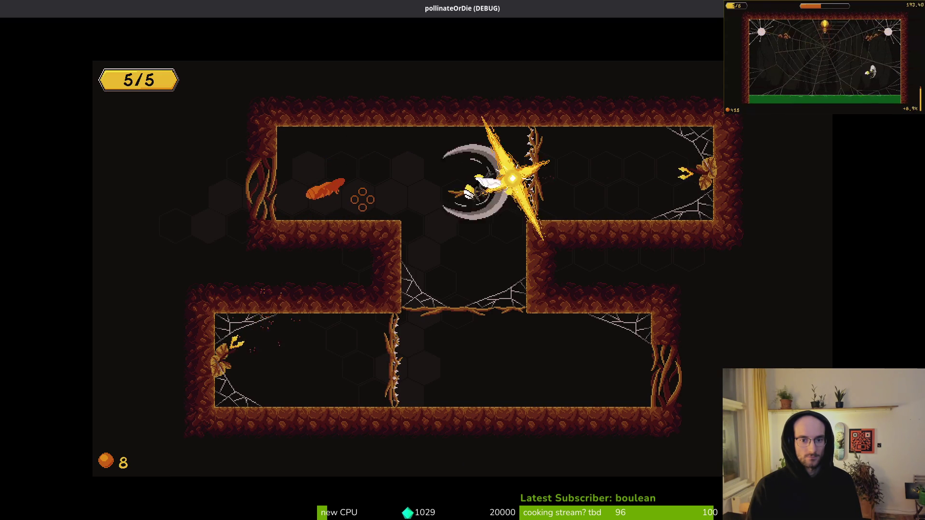
key(s)
key(s)
key(d)
key(d)
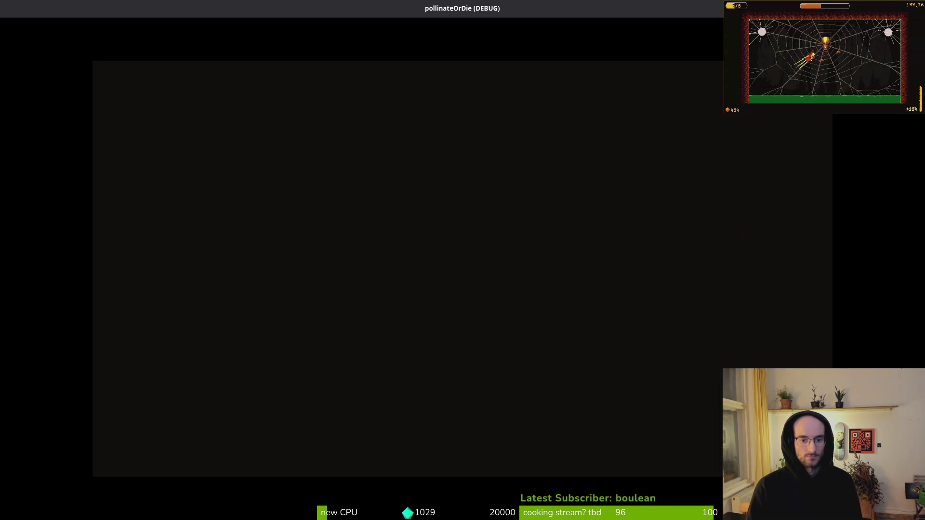
Clear the flies in the new cave room and fly out the bottom exit.
key(d)
key(w)
key(s)
key(d)
key(w)
key(a)
key(s)
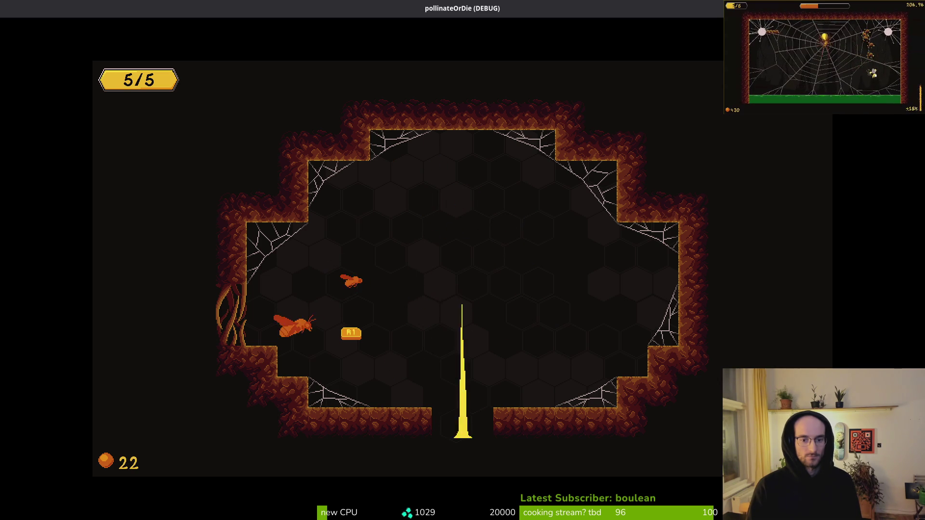
key(s)
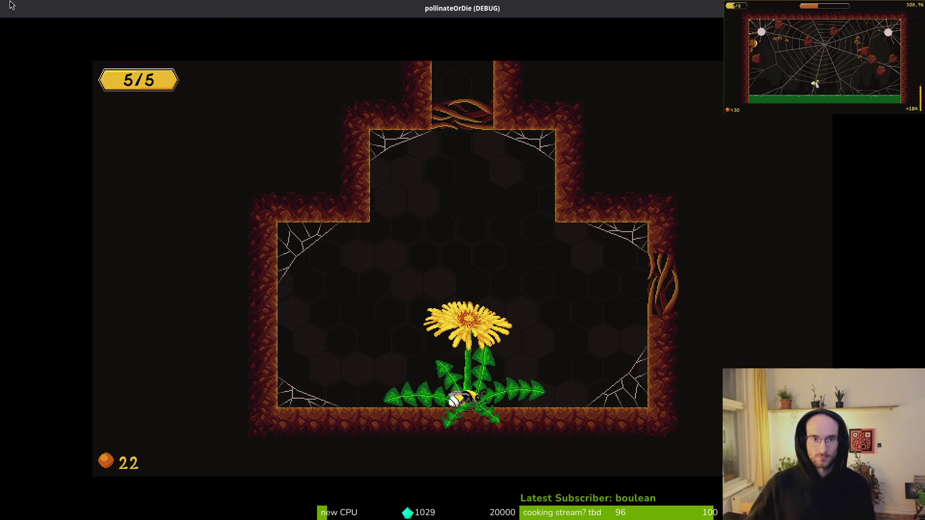
Restore and re-maximize the game window, pollinate the dandelion, and exit right.
double_click(212, 8)
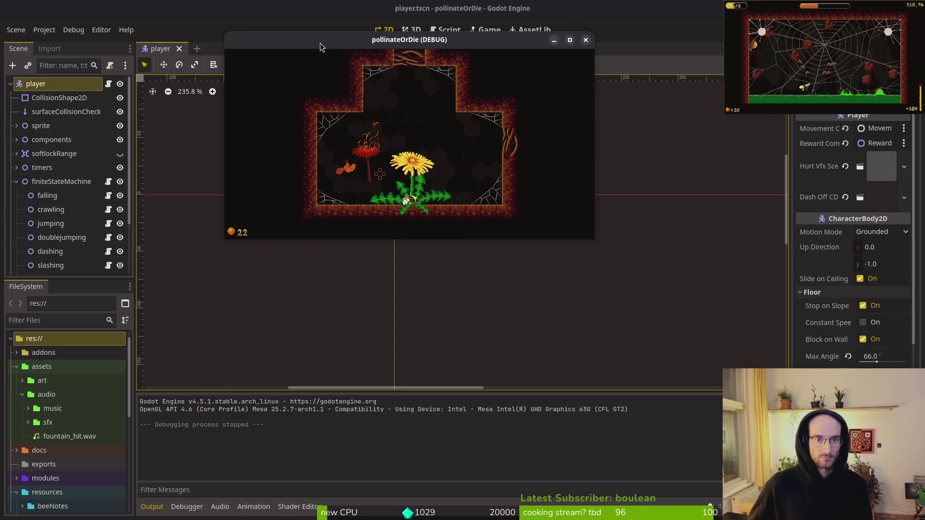
double_click(320, 42)
key(w)
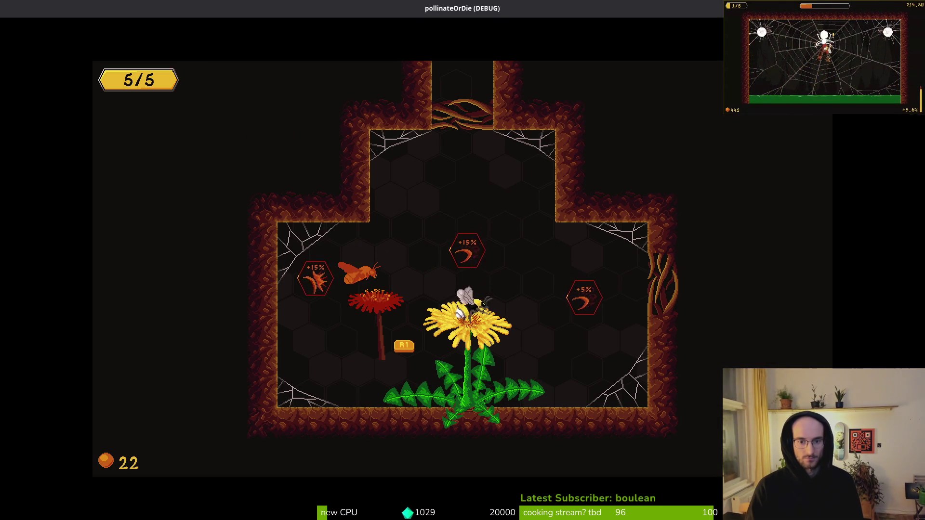
key(d)
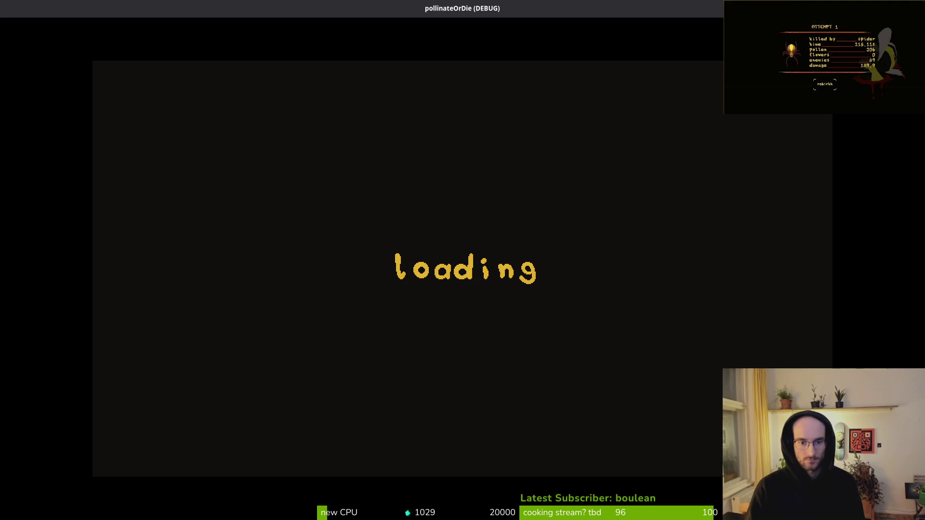
Fly the bee up-left as the loading and run-end screens pass into the new cave.
key(w)
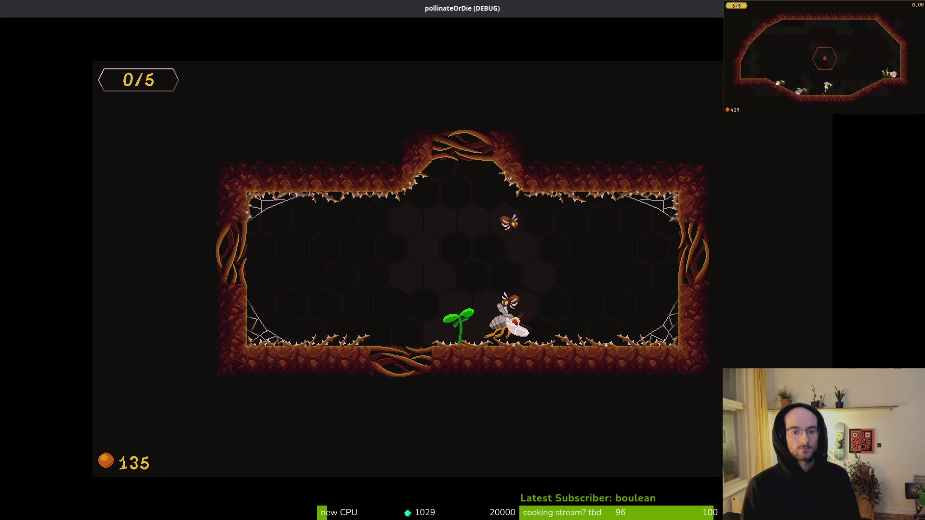
Skip past the run stats and fly out of the hive into the next room.
key(Return)
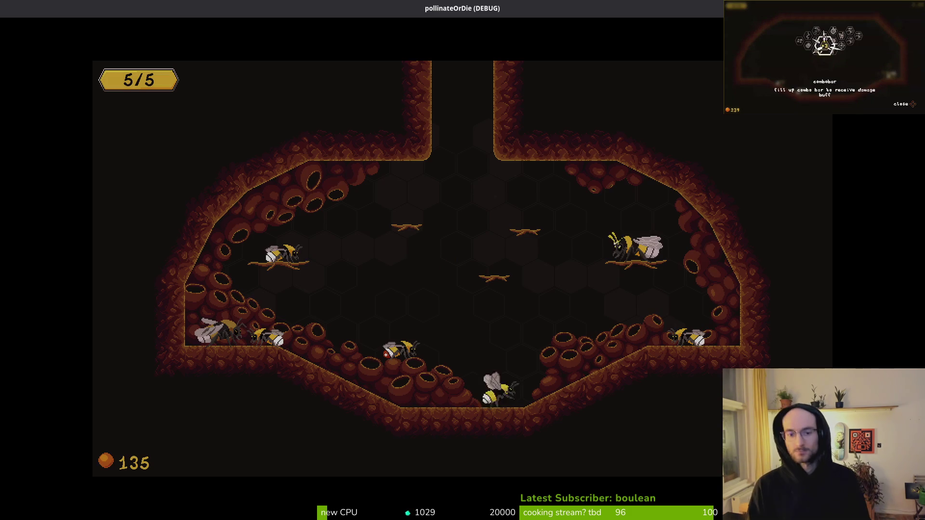
key(space)
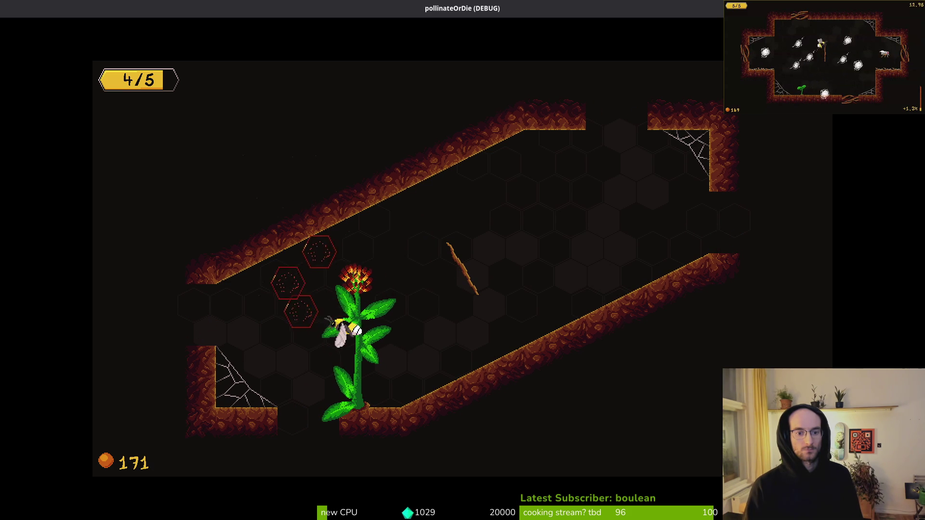
key(Left)
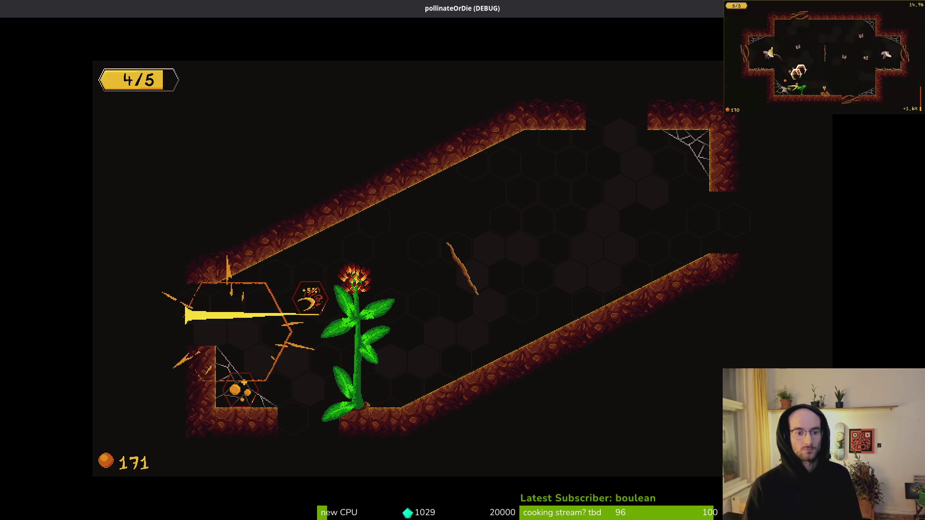
Fight the spawning flies around the room, diving down to finish one off.
key(Left)
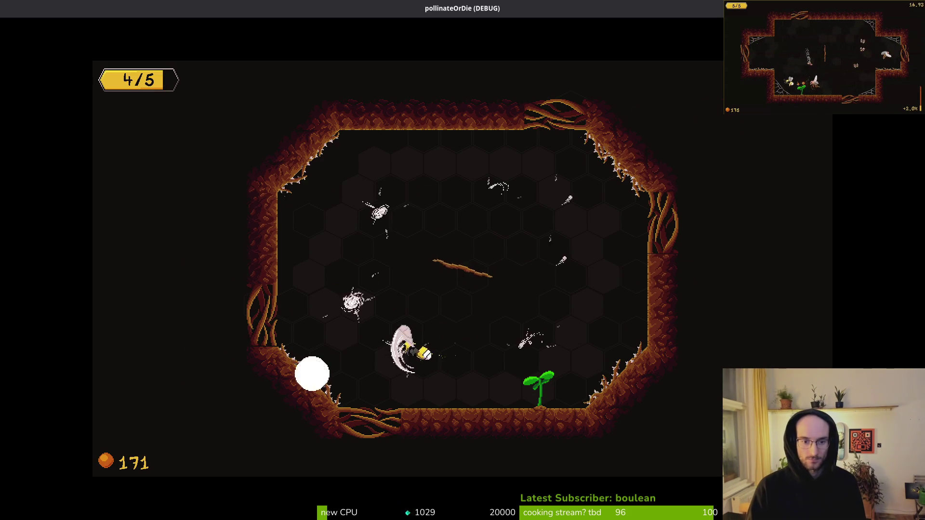
key(Up)
key(Right)
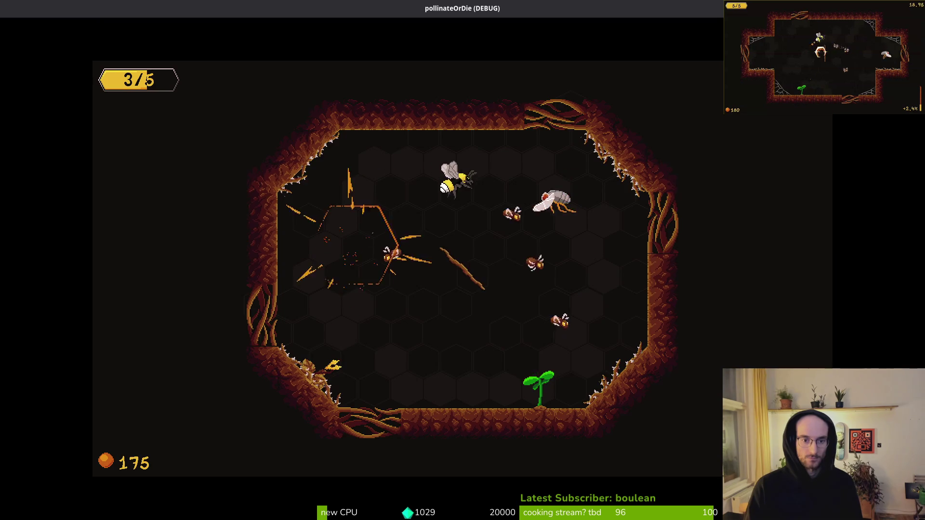
key(Down)
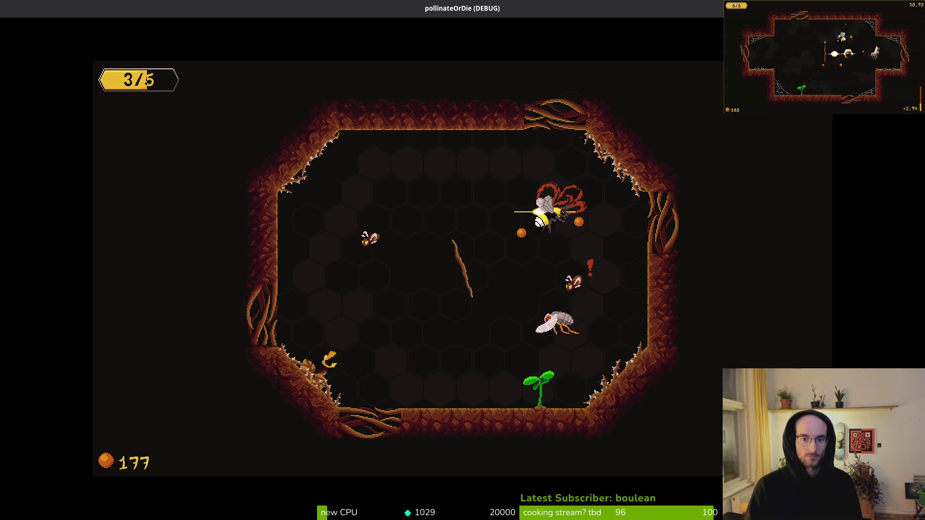
key(Down)
key(Up)
key(Left)
key(Up)
key(Down)
Dart around the room killing the remaining flies, then dash toward the sprout.
key(Up)
key(Right)
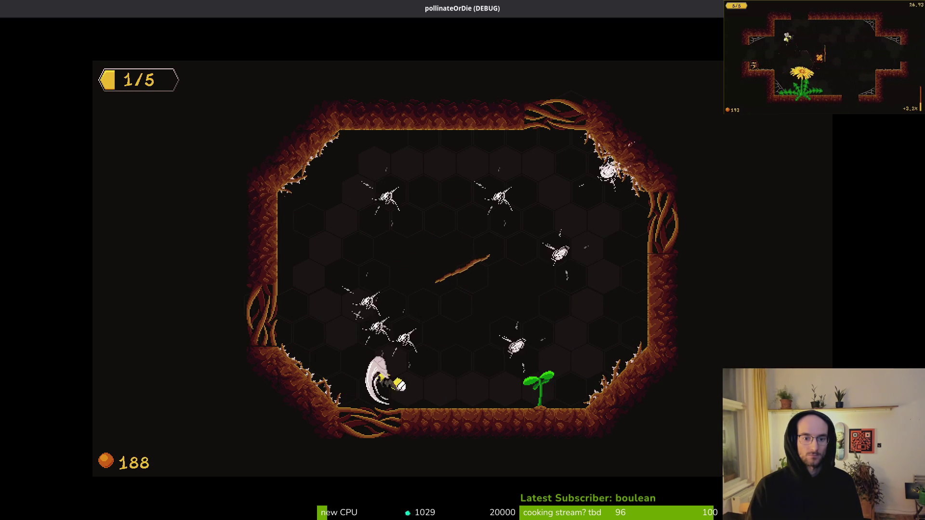
key(Up)
key(Up)
key(Left)
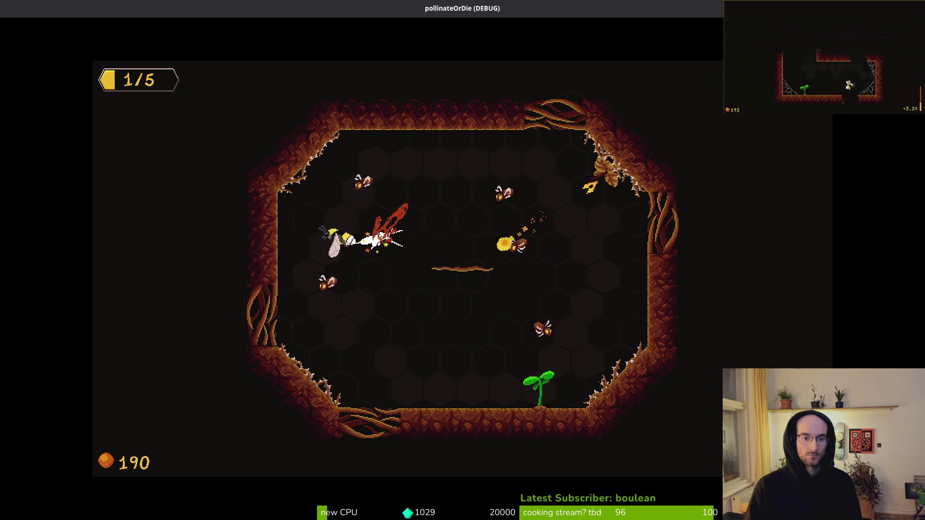
key(Left)
key(Up)
key(Right)
key(Down)
key(Down)
key(Right)
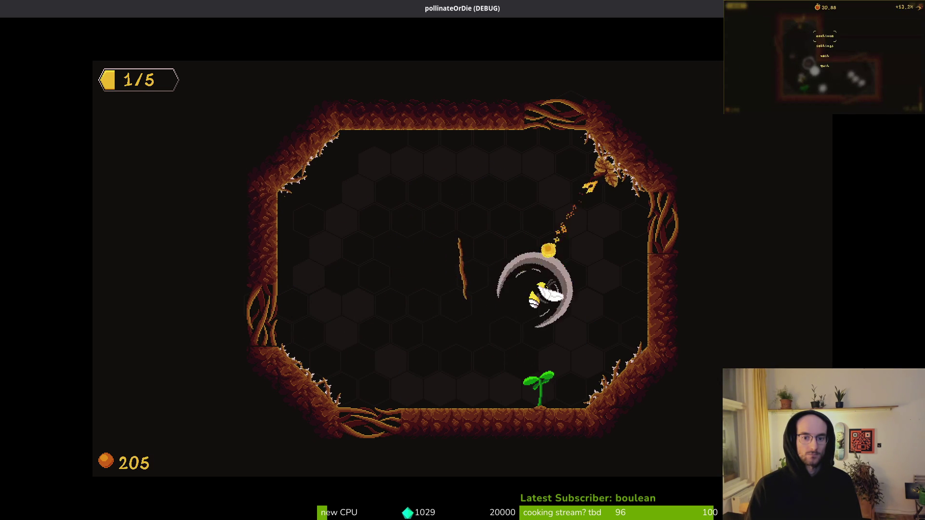
Land on the flower to grow it and collect the +15% upgrades near the top.
key(Left)
key(Down)
key(Left)
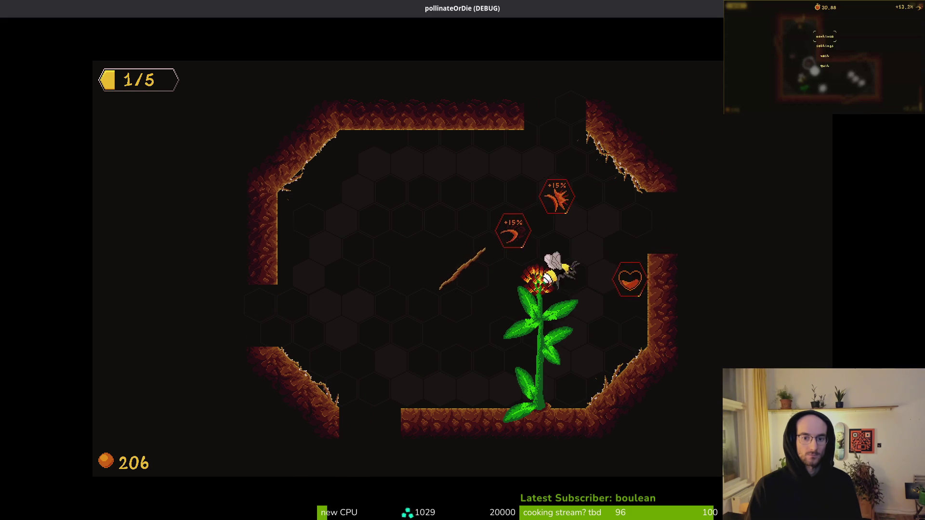
key(Right)
key(Up)
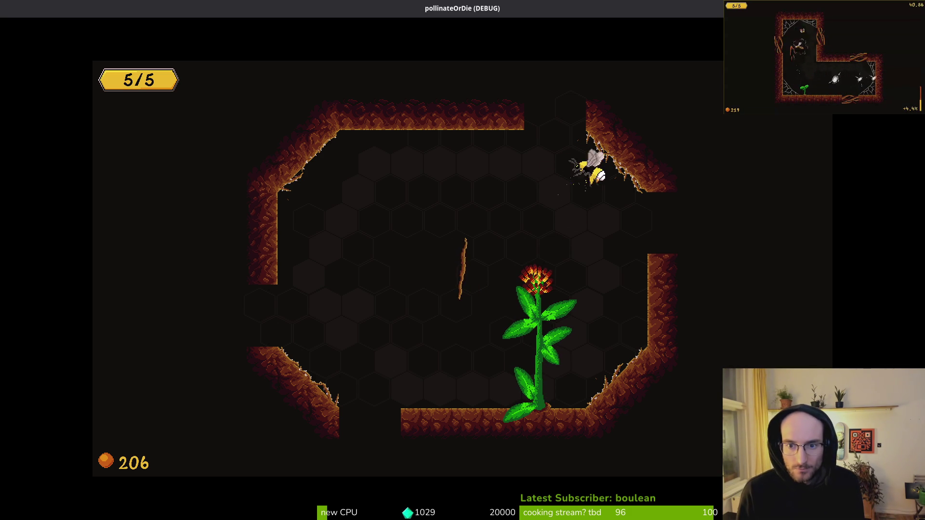
Dash up into the next room and fight the enemies spawning from the web.
key(w)
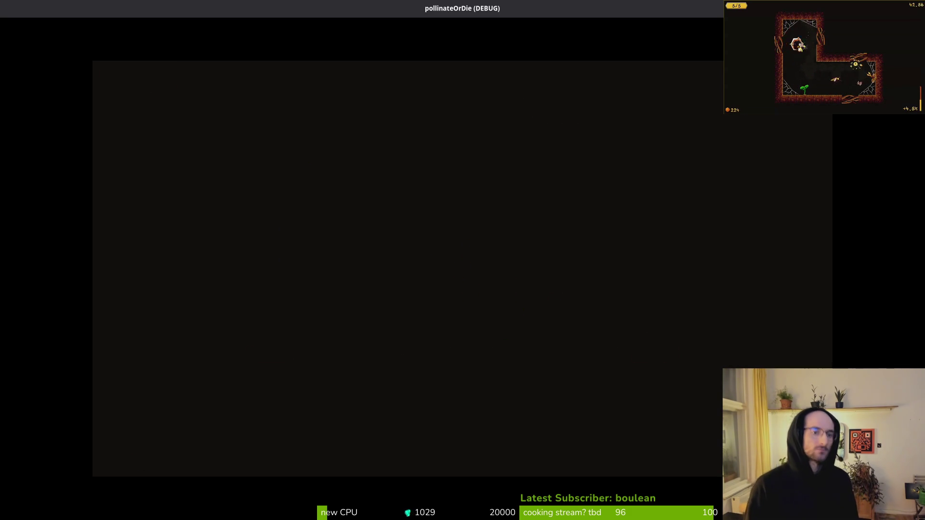
key(d)
key(a)
key(d)
key(a)
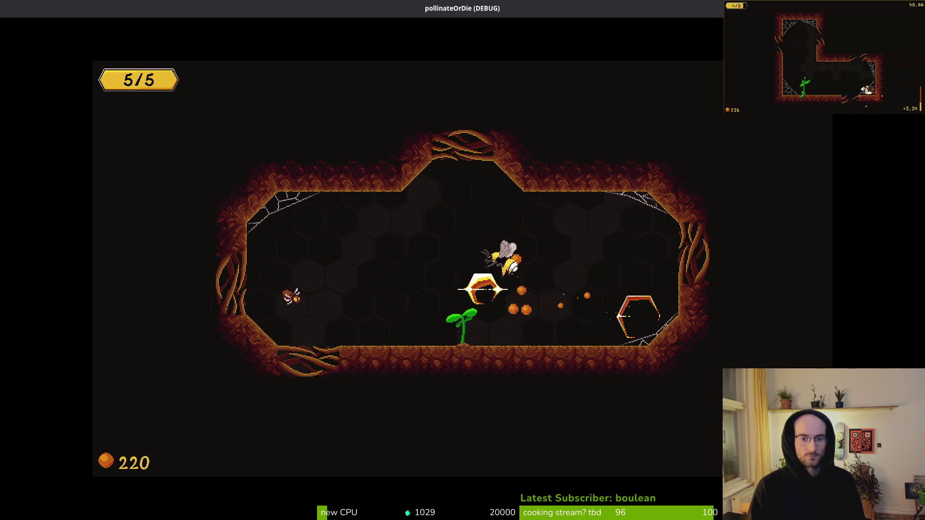
key(d)
key(w)
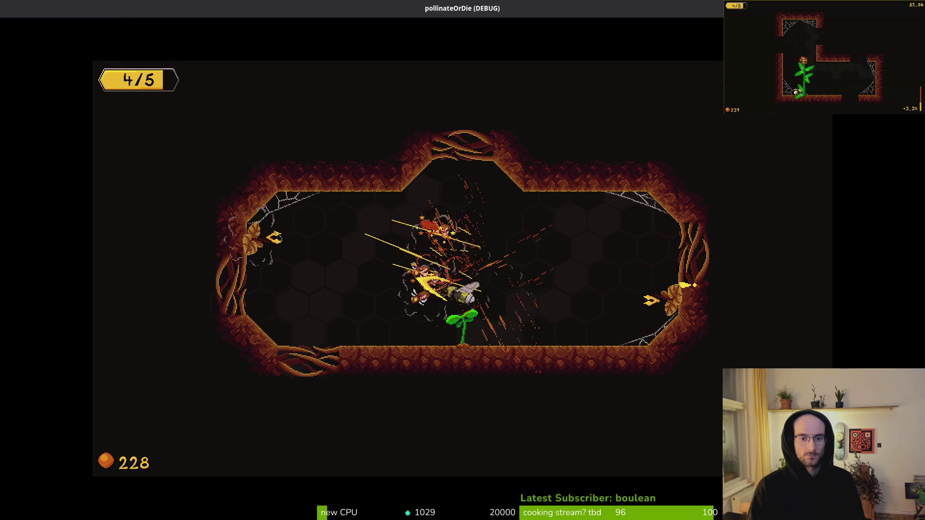
key(w)
Burst the small bug, attack the wall flower enemy, and dash into the sprout to bloom it.
key(space)
key(a)
key(space)
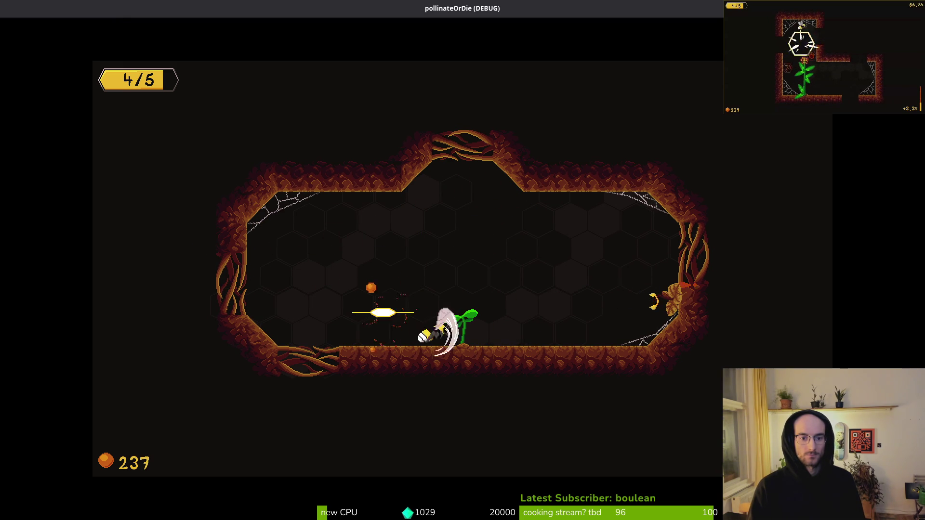
key(d)
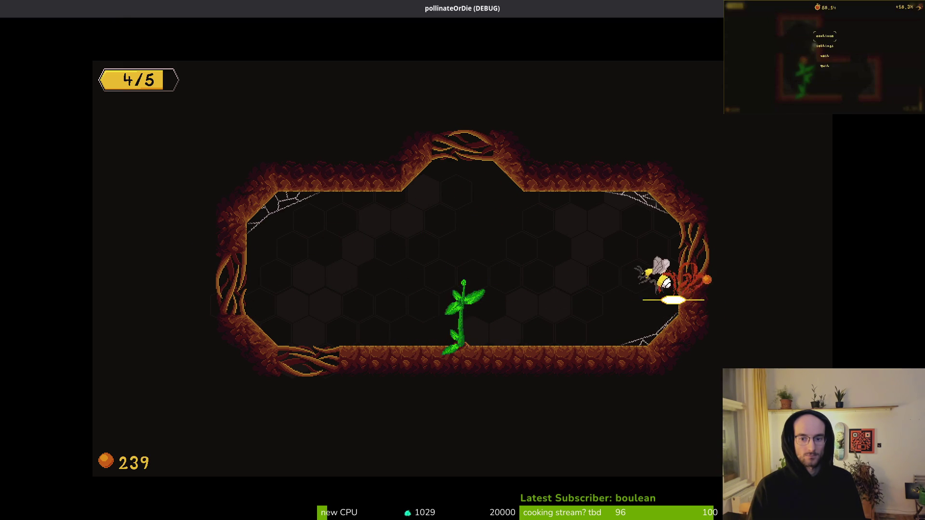
key(space)
key(space)
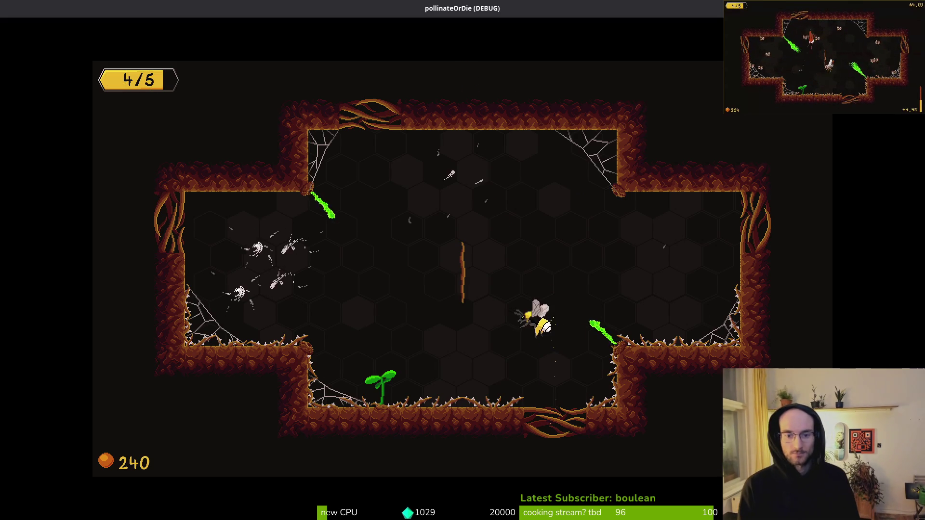
Slash through the next room's flies and wasp, then head down-left onto the new dandelion.
key(space)
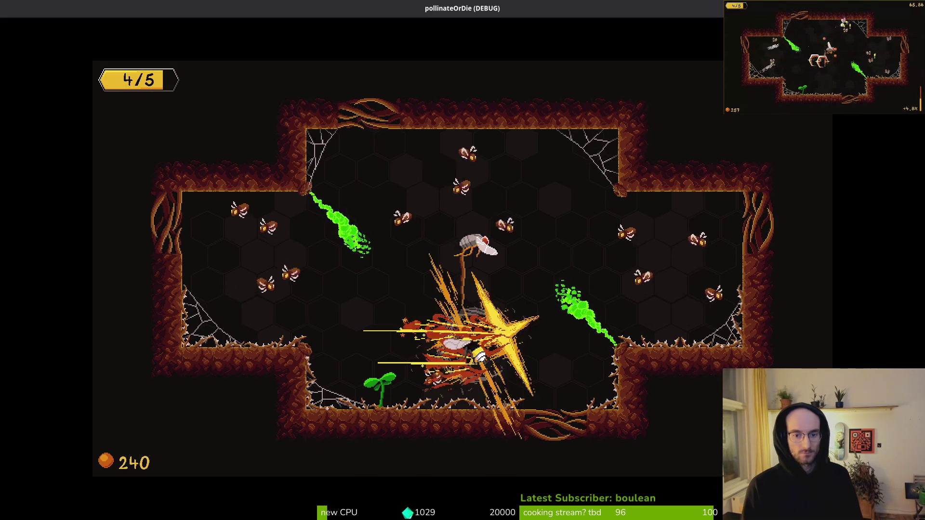
key(Left)
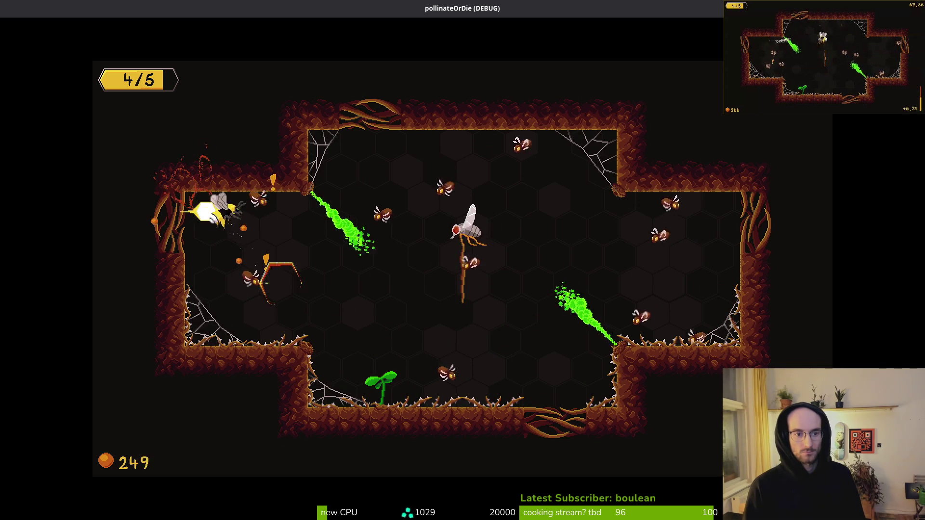
key(Right)
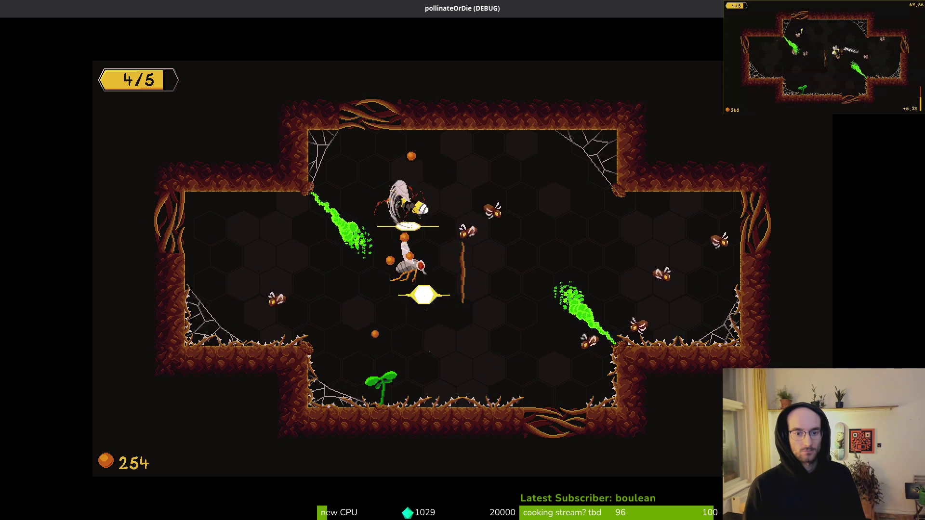
key(Right)
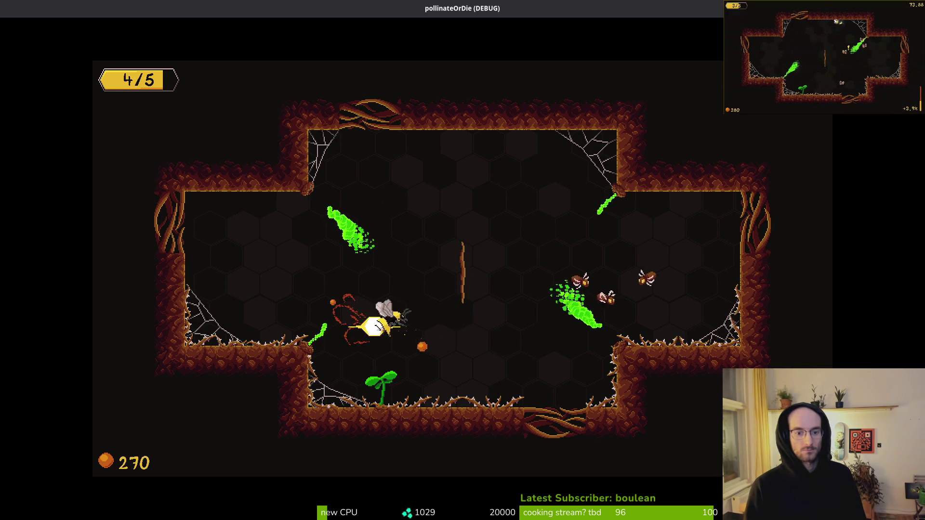
key(Right)
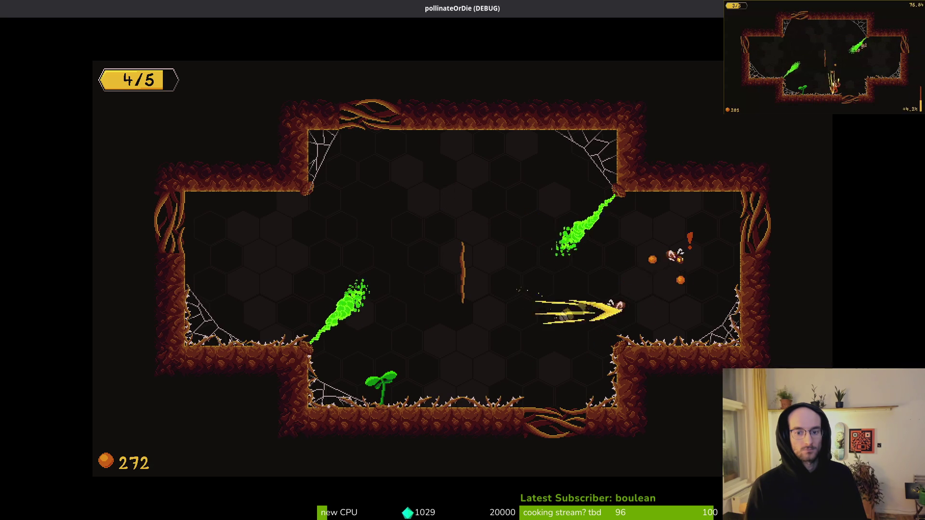
key(Left)
key(Left)
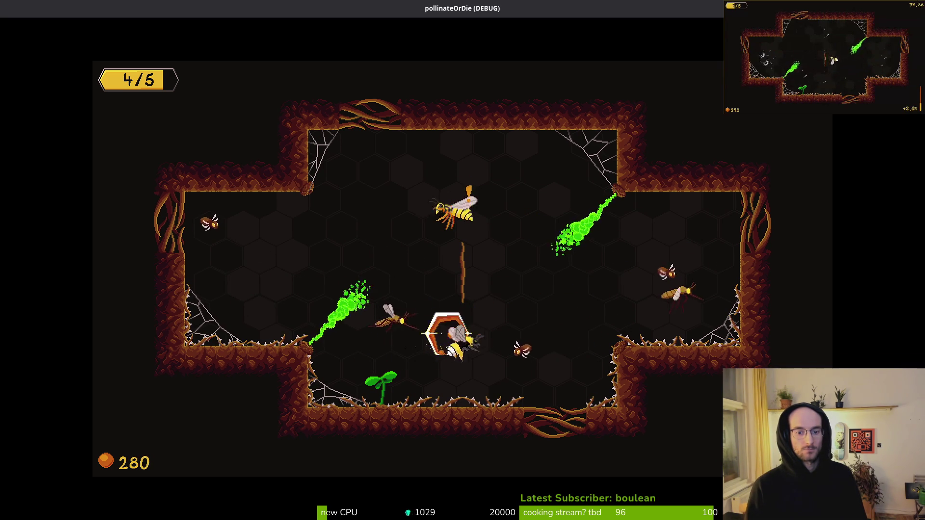
key(Up)
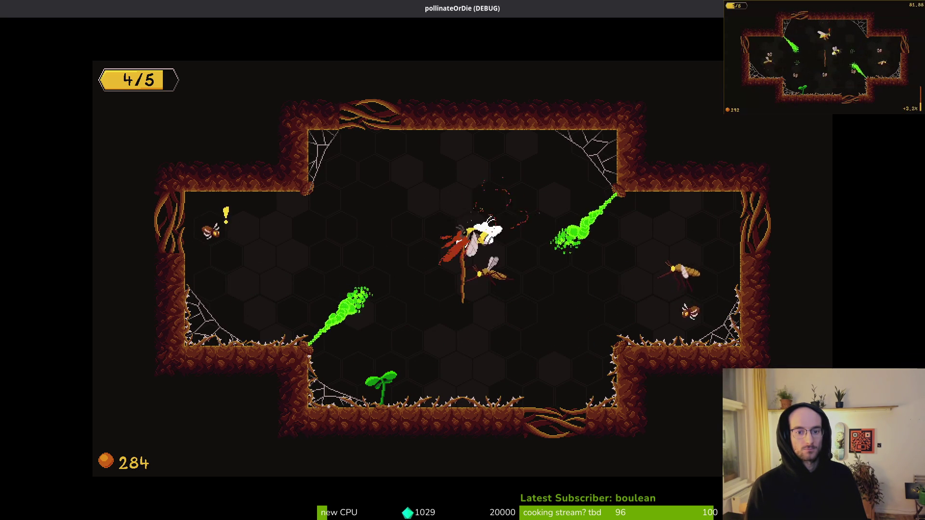
key(Left)
key(Left)
key(Left)
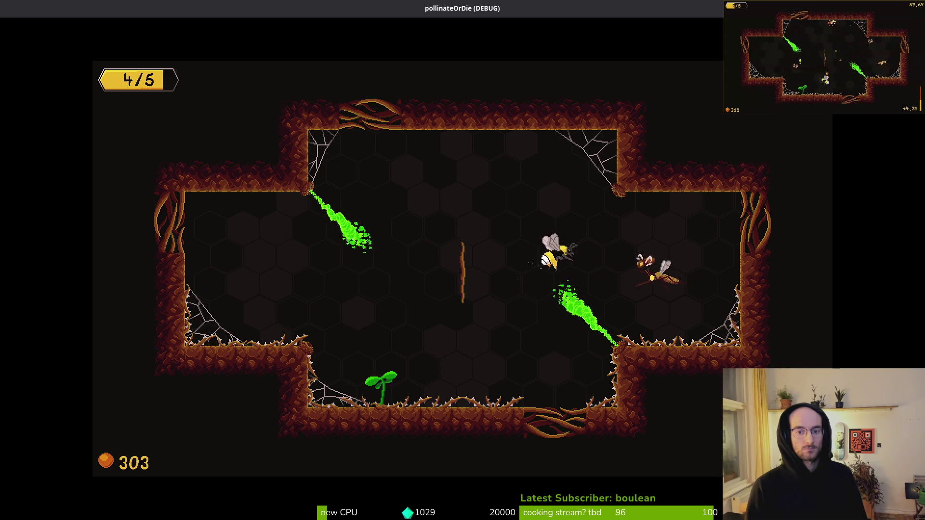
key(Left)
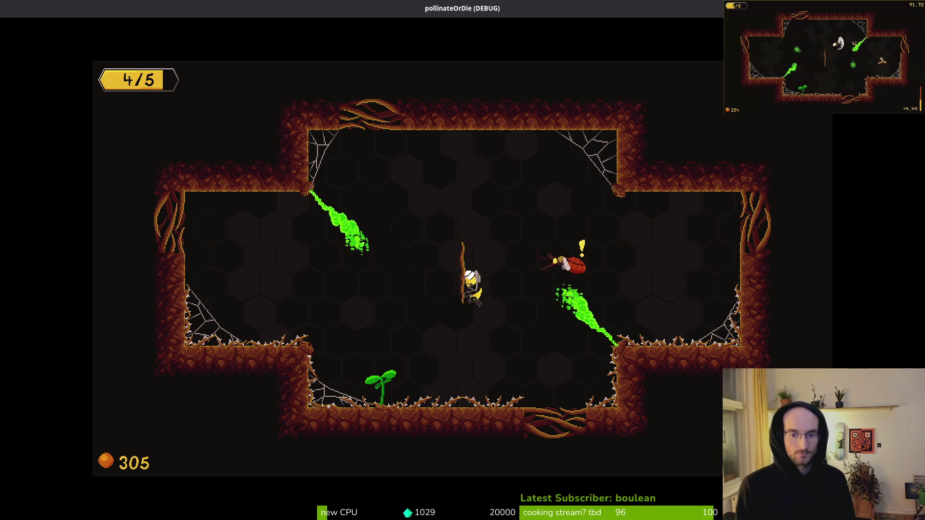
key(Down)
Pollinate the dandelion, collect its upgrade, and kill the hatching bugs at the centre.
key(Left)
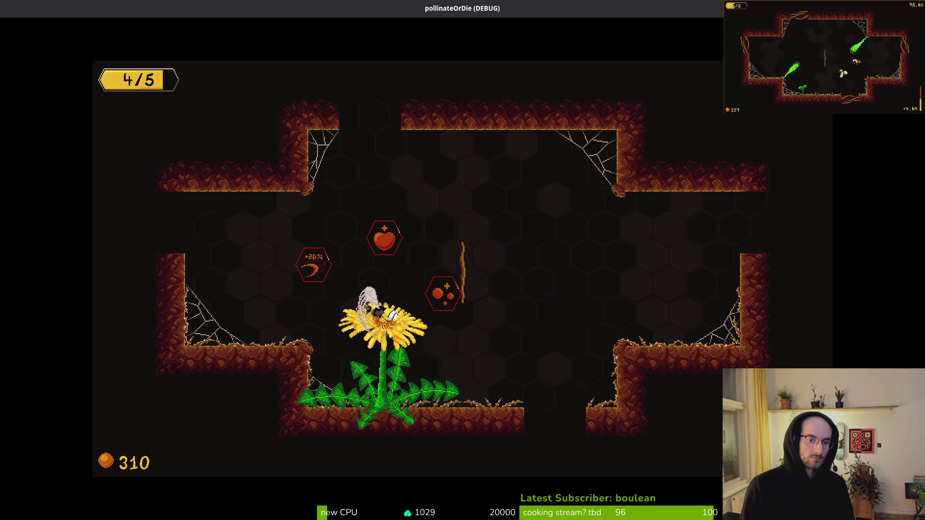
key(Up)
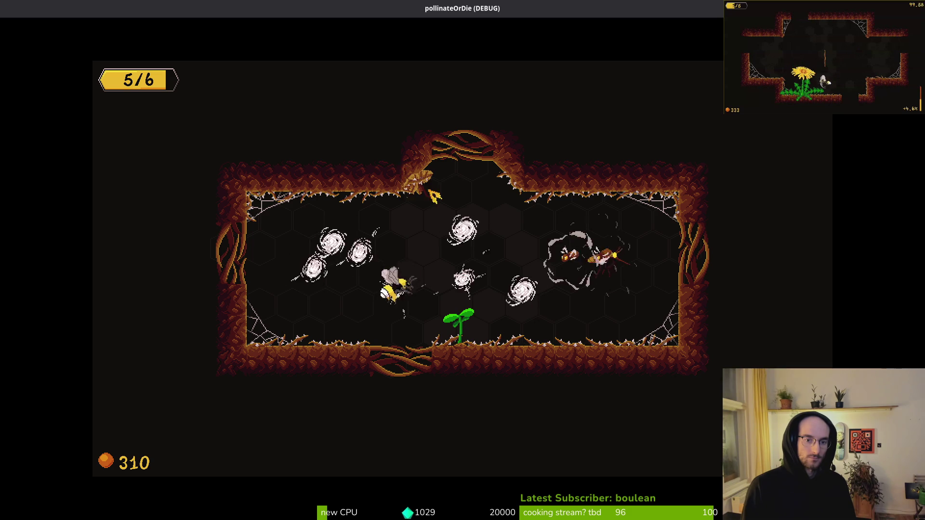
key(Left)
key(Right)
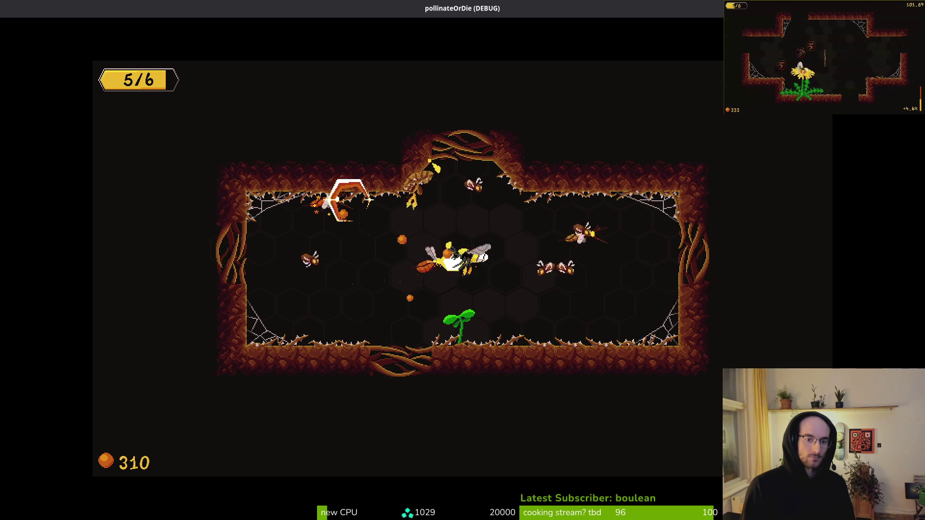
key(Left)
key(Right)
key(Right)
key(Left)
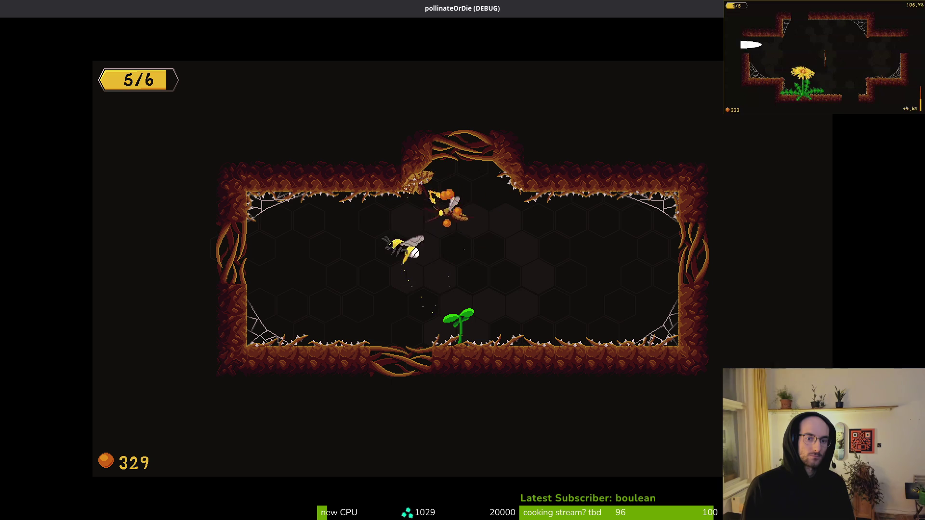
Kill the ceiling enemy and the later waves until the dandelion blooms at 370 pollen.
key(Up)
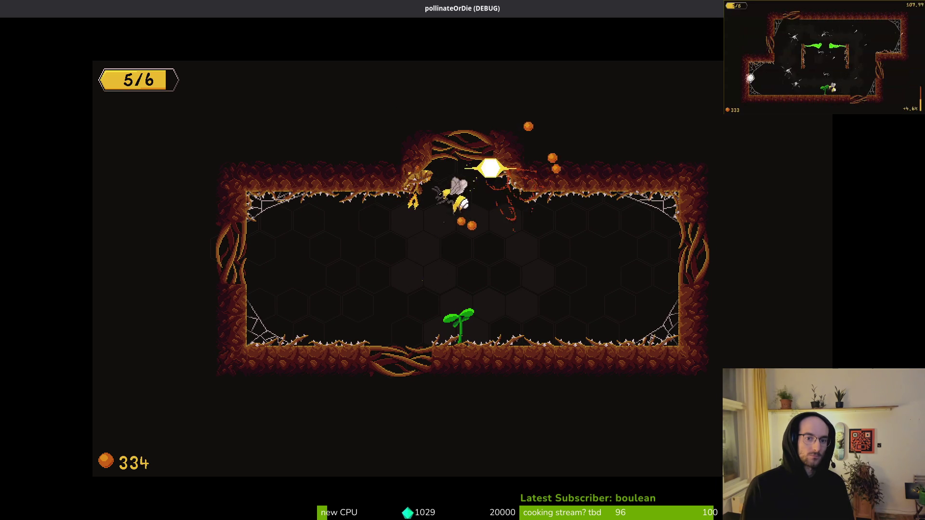
key(Right)
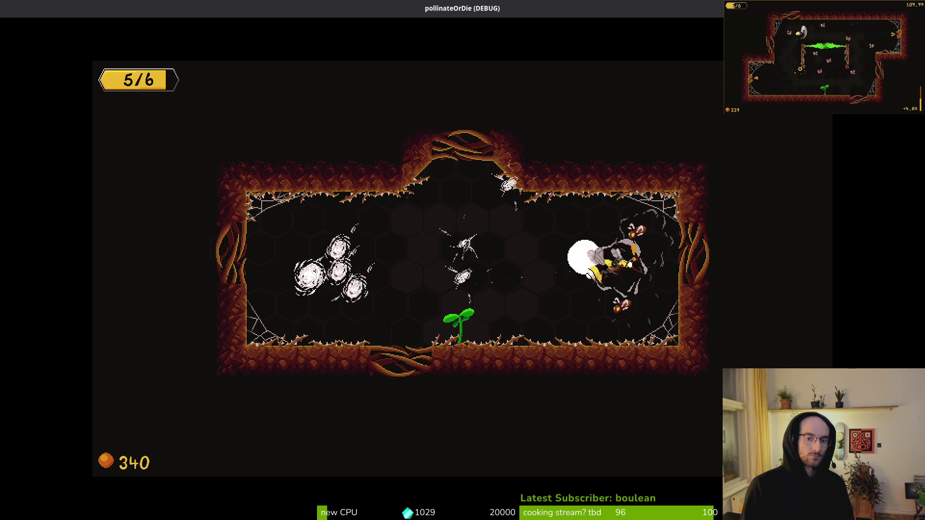
key(Left)
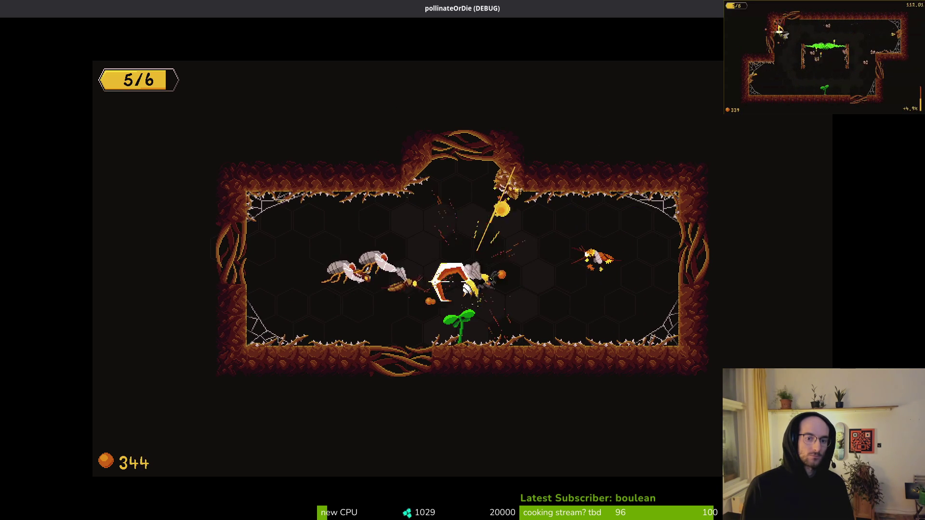
key(Up)
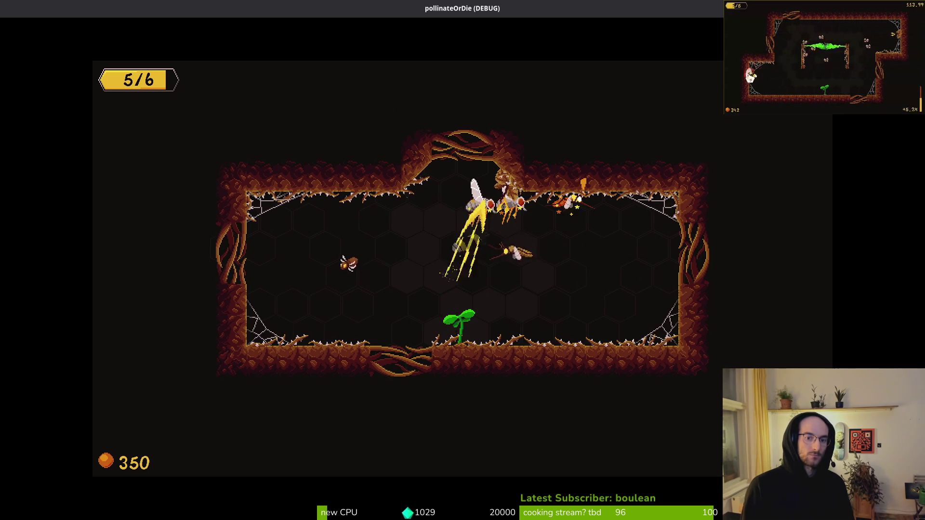
key(Right)
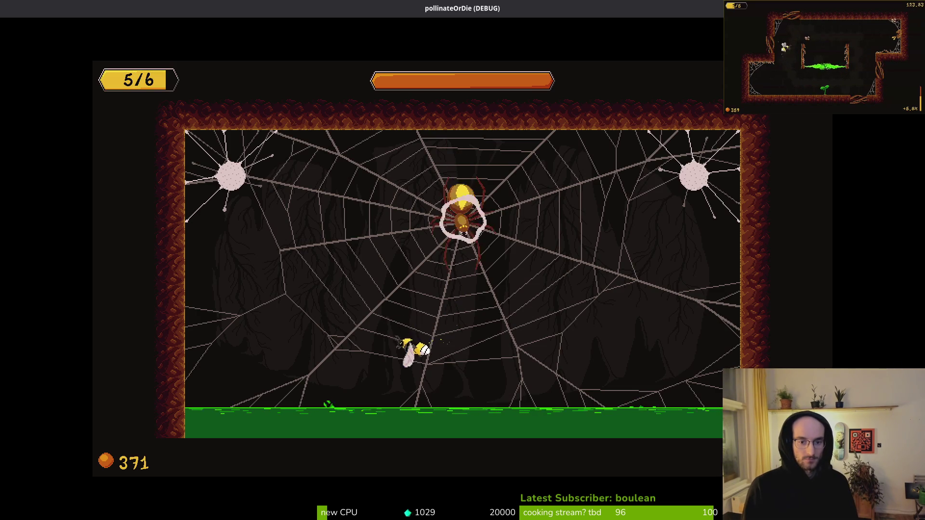
Dodge falling rocks to the web centre, strike the spider boss, and slash its spiderlings.
key(Up)
key(Down)
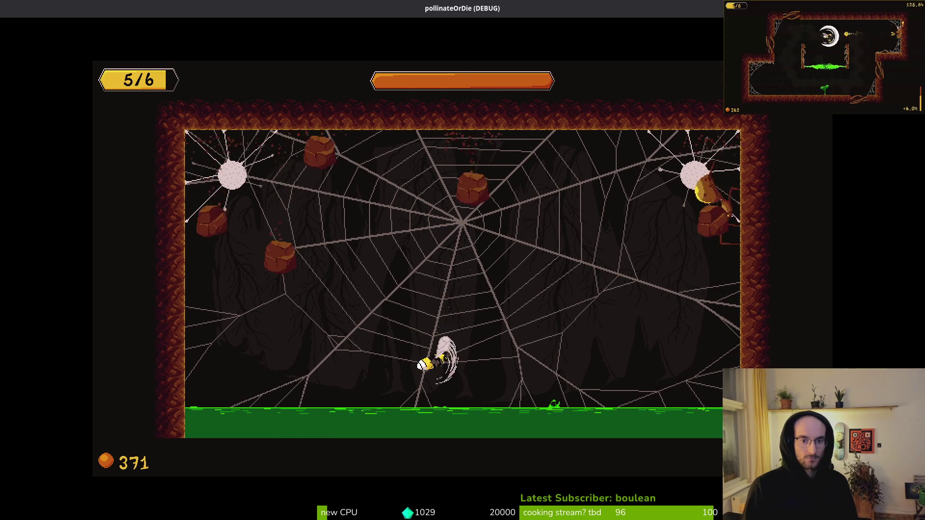
key(Up)
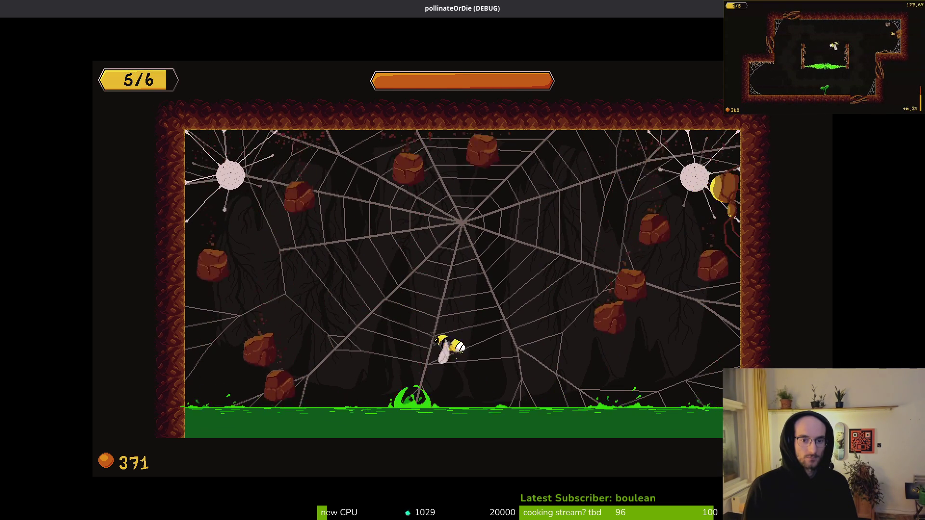
key(Up)
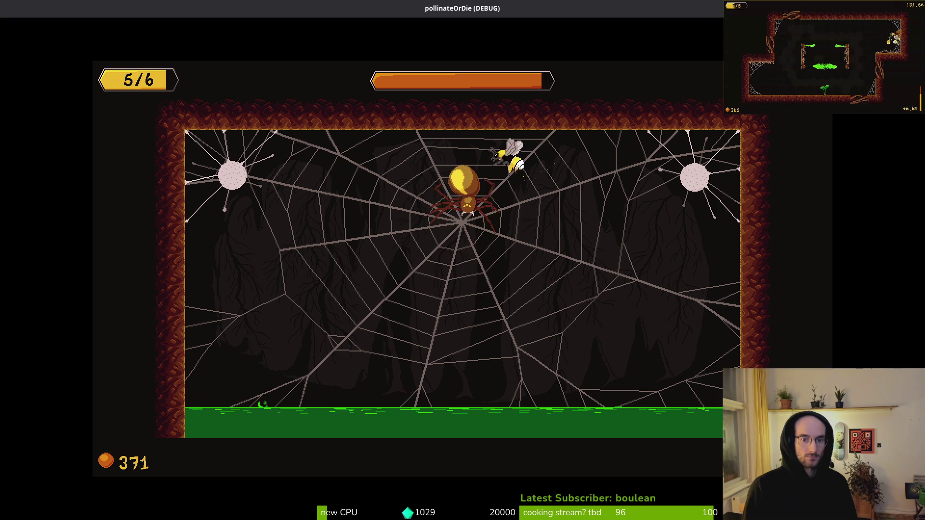
key(Left)
key(Down)
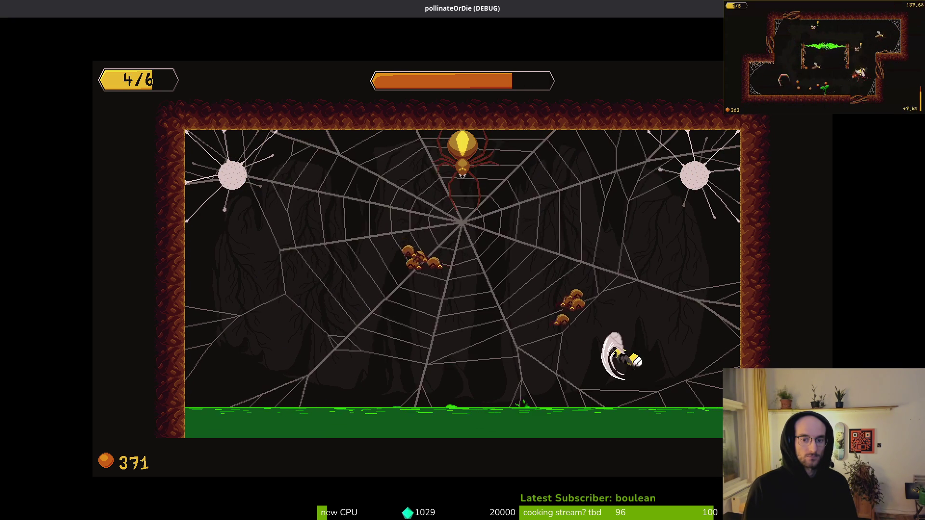
key(Left)
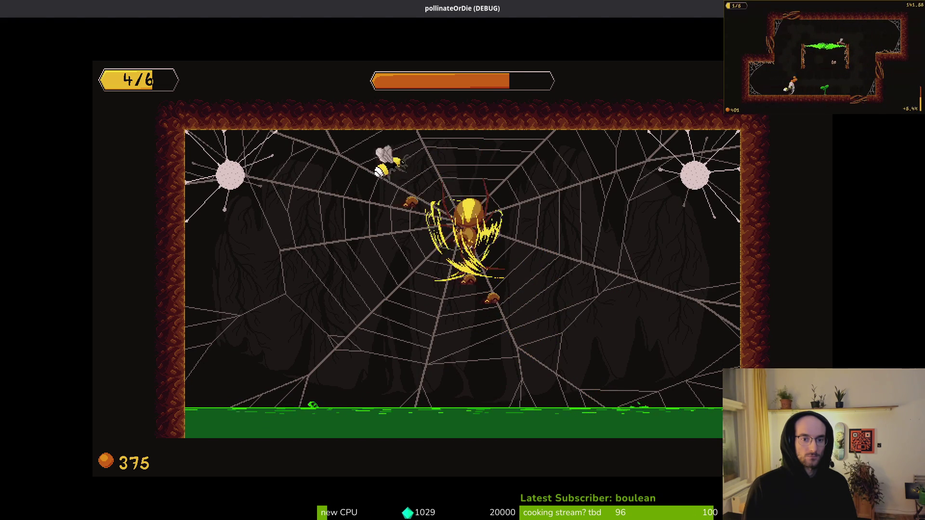
Hit the spider and stun the small spiders, dodging rocks along the floor.
key(Right)
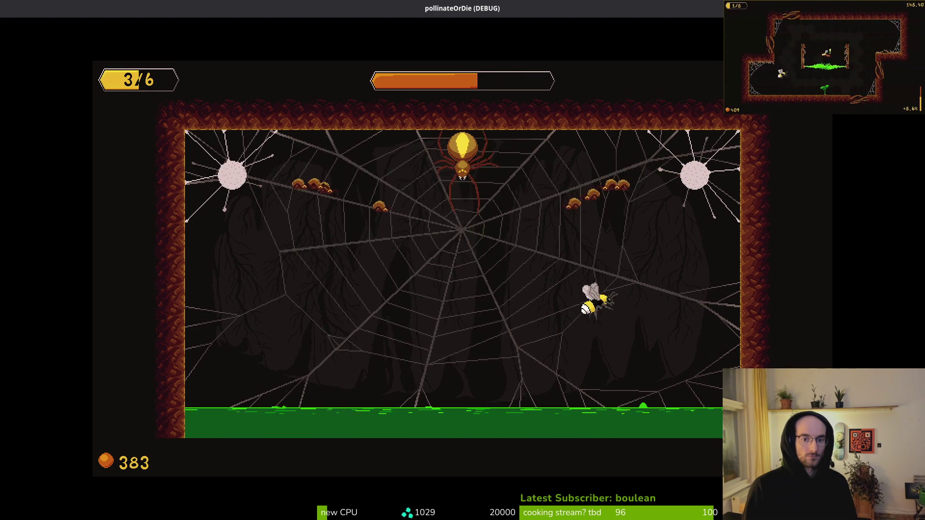
key(Left)
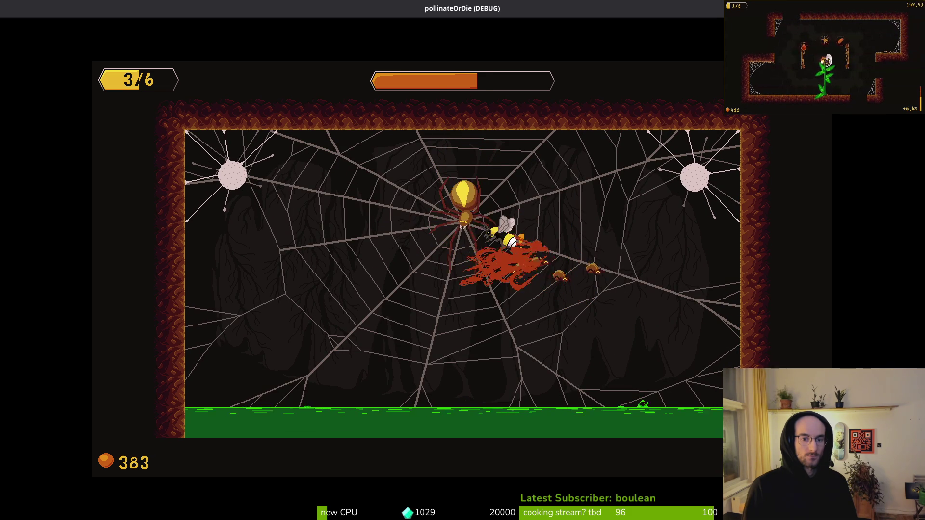
key(Down)
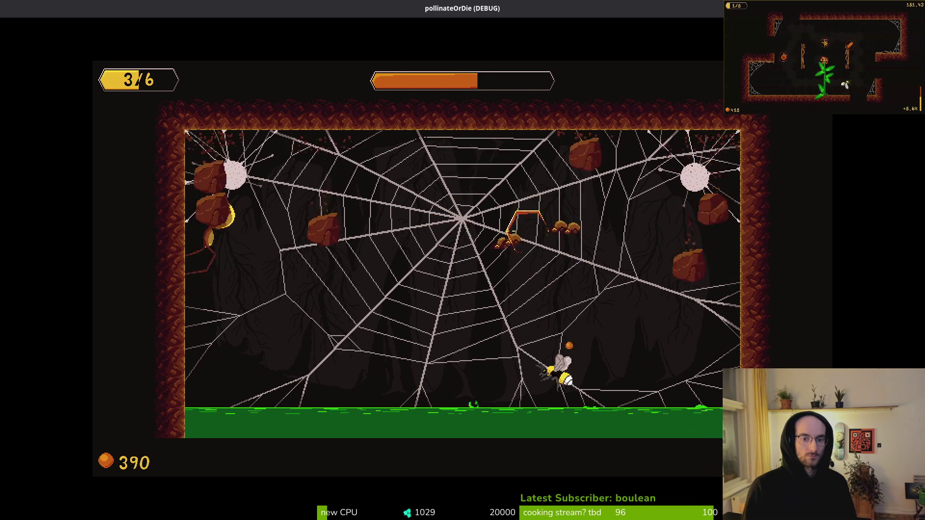
key(Left)
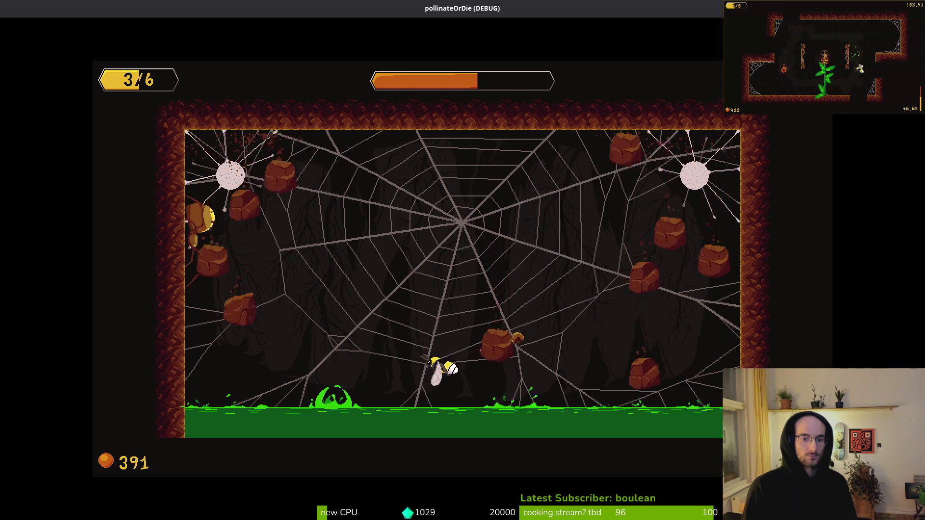
key(Right)
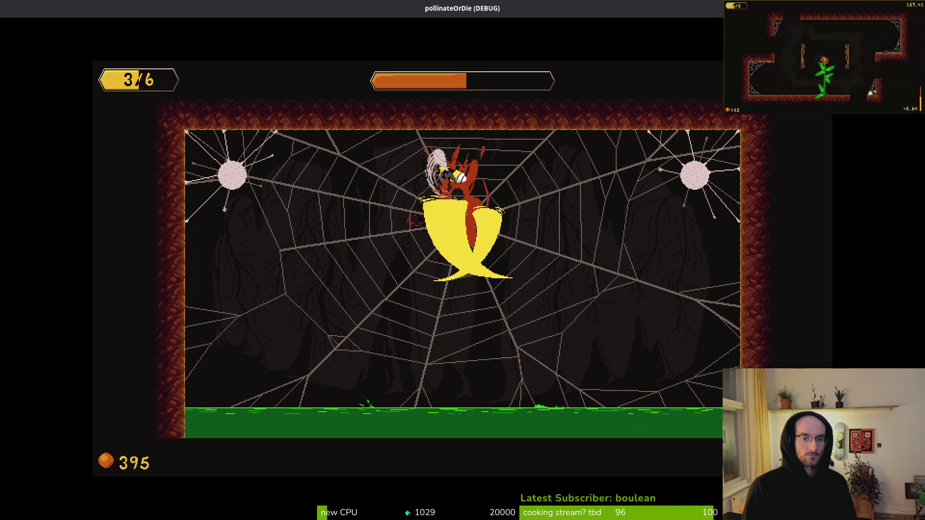
key(Left)
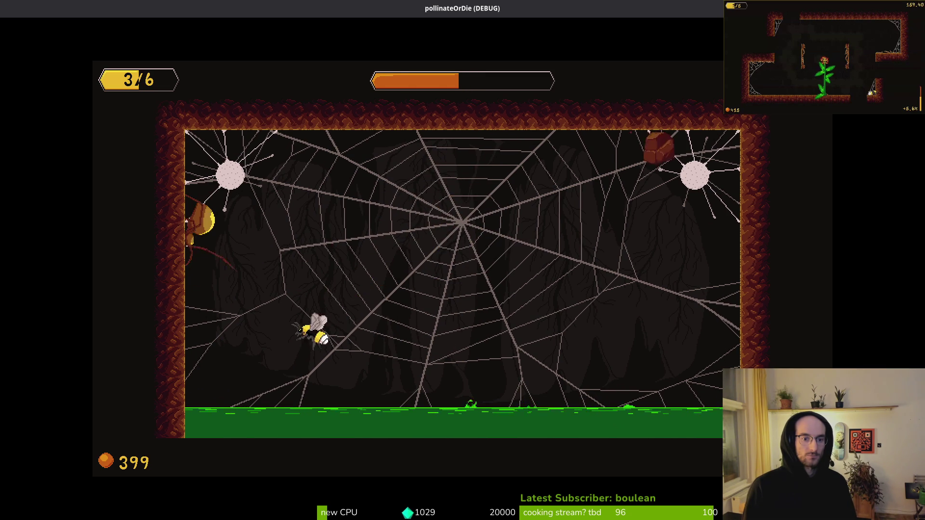
key(Right)
key(Right)
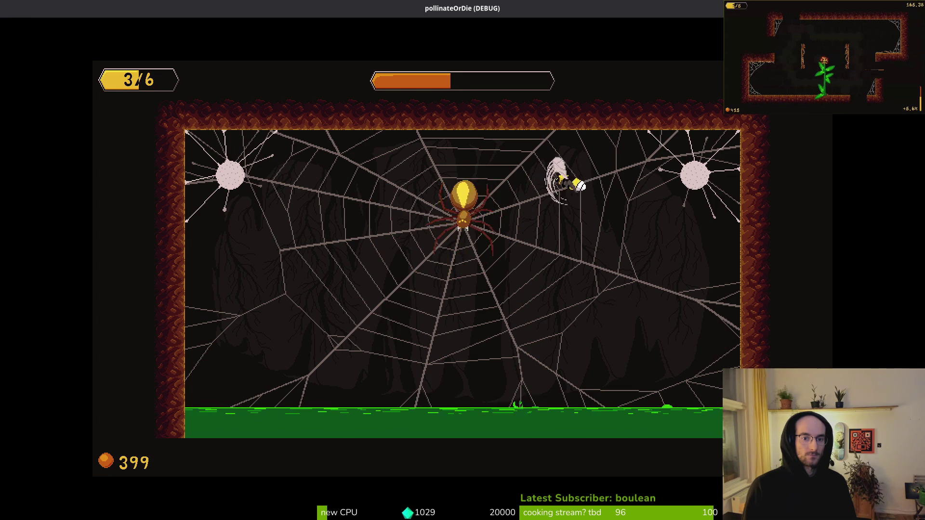
Dive onto the spider, dash through the spiderlings, and dash into the boss again.
key(Left)
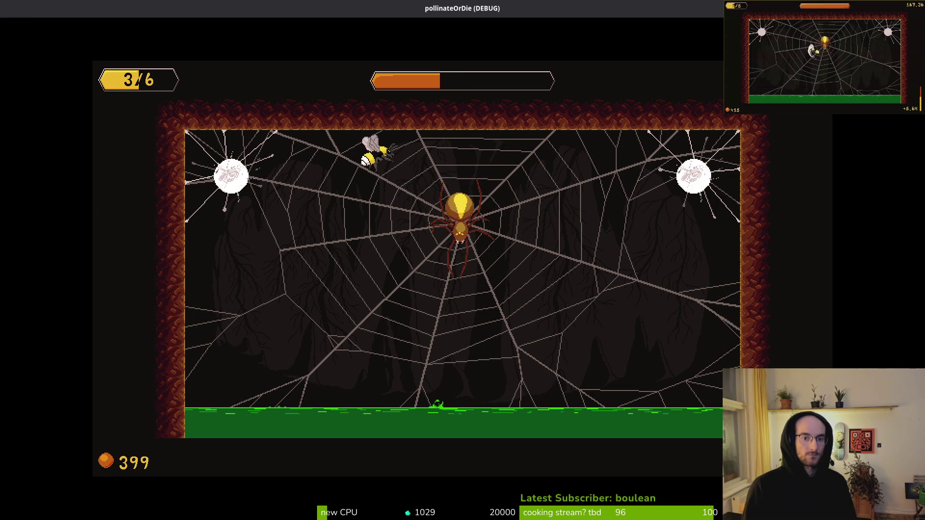
key(Right)
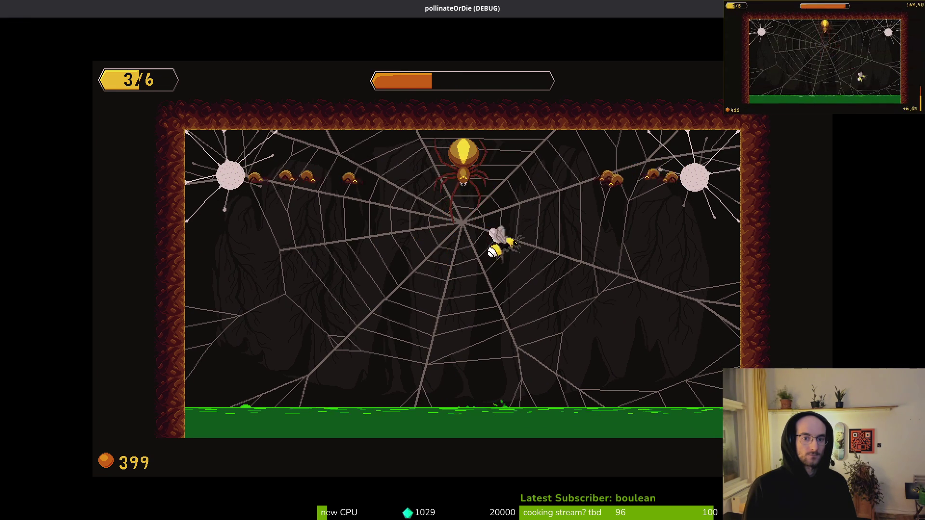
key(space)
key(space)
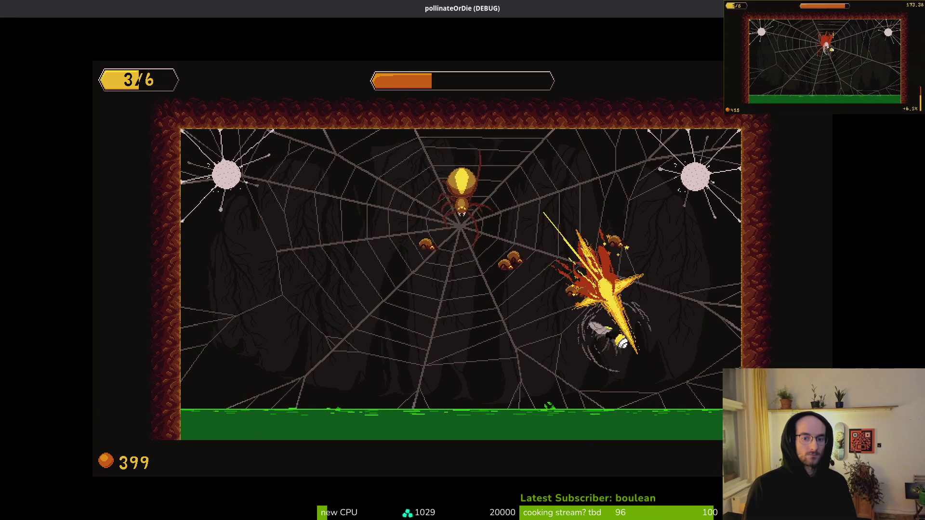
key(space)
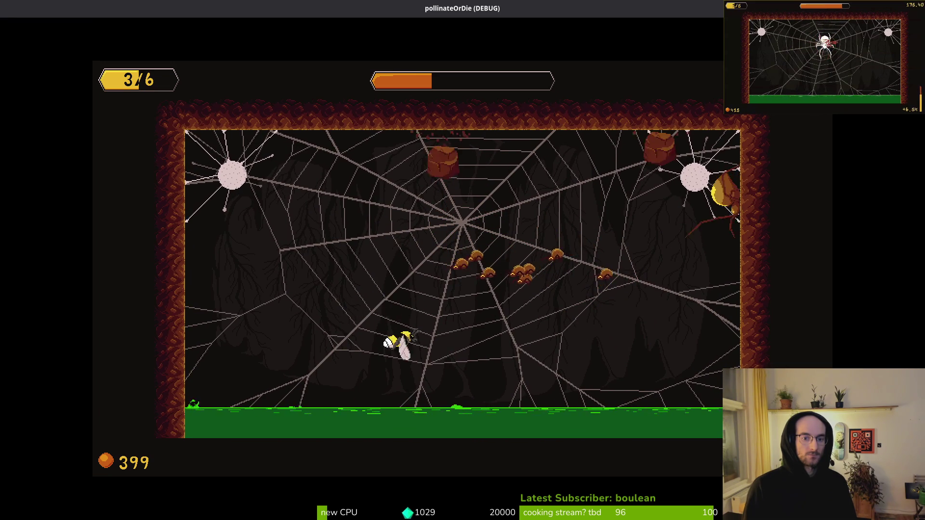
key(space)
key(space)
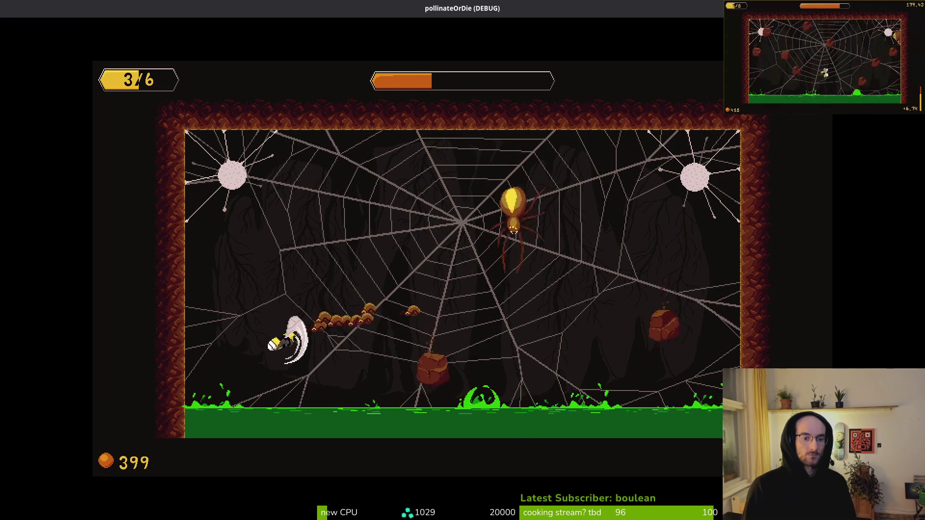
key(space)
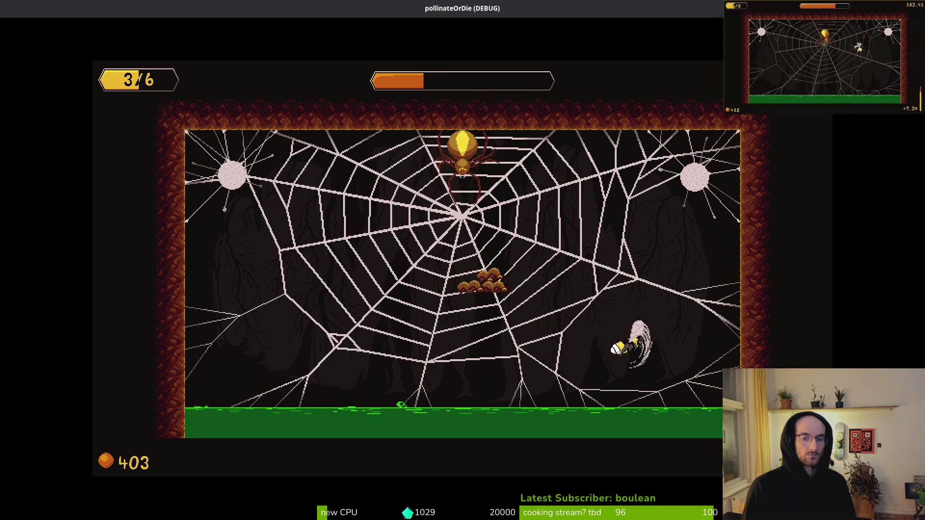
Destroy the egg cluster and keep slashing the boss and spiderlings through falling boulders.
key(space)
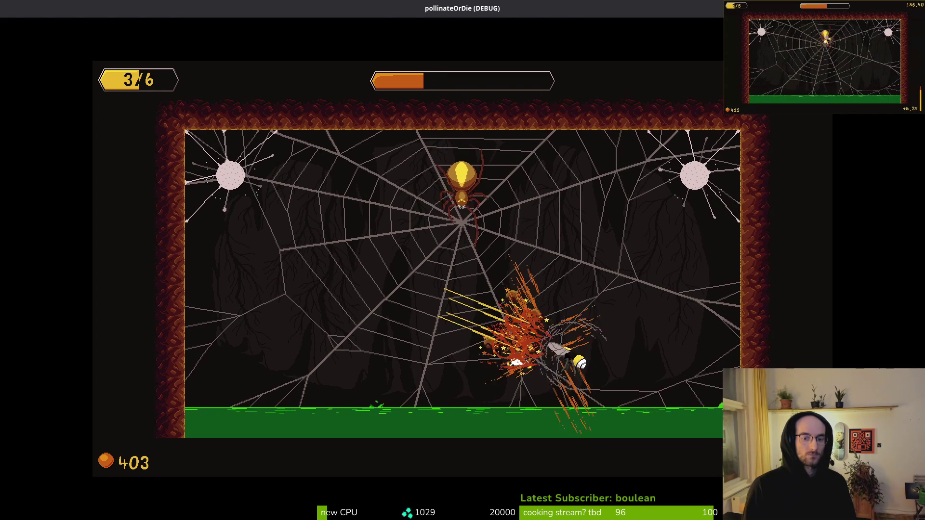
key(space)
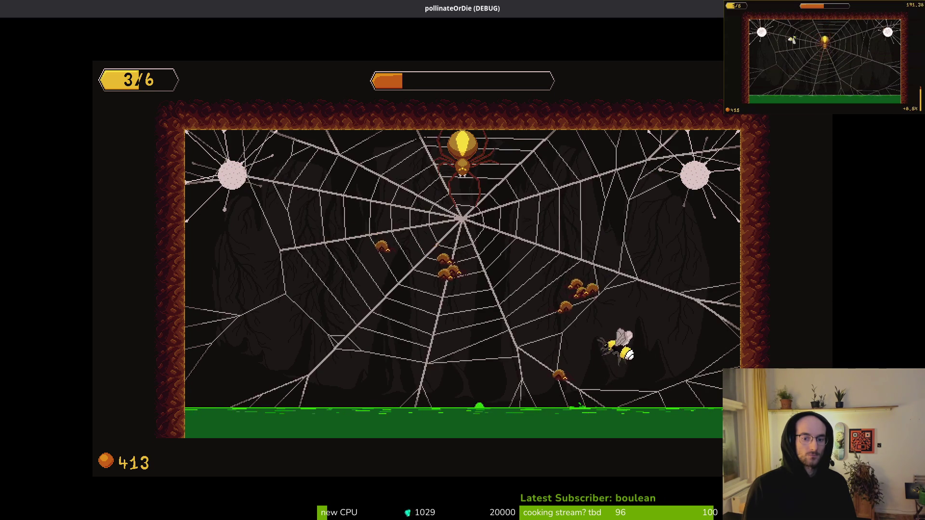
key(space)
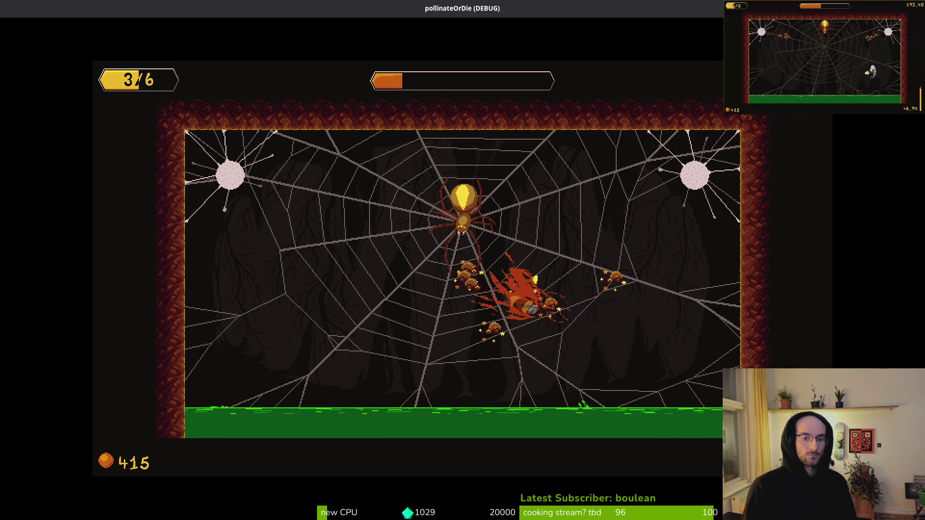
key(space)
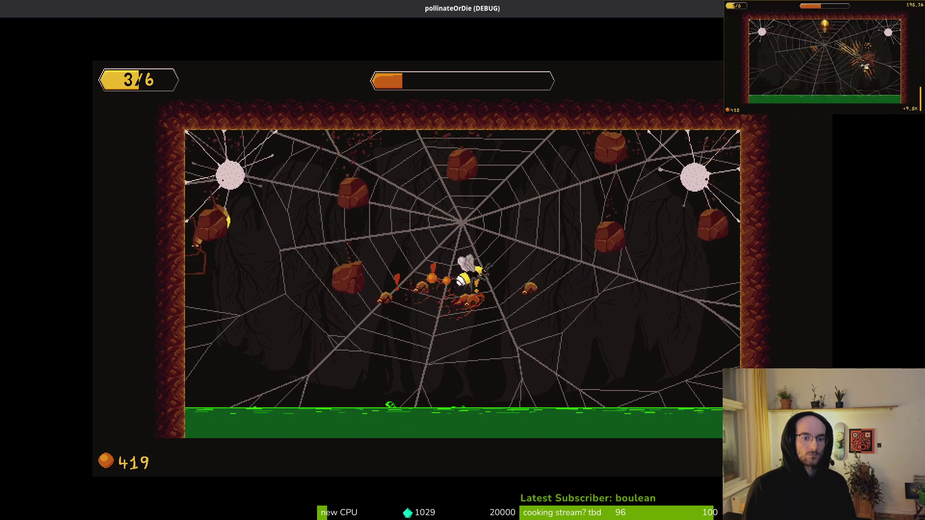
key(space)
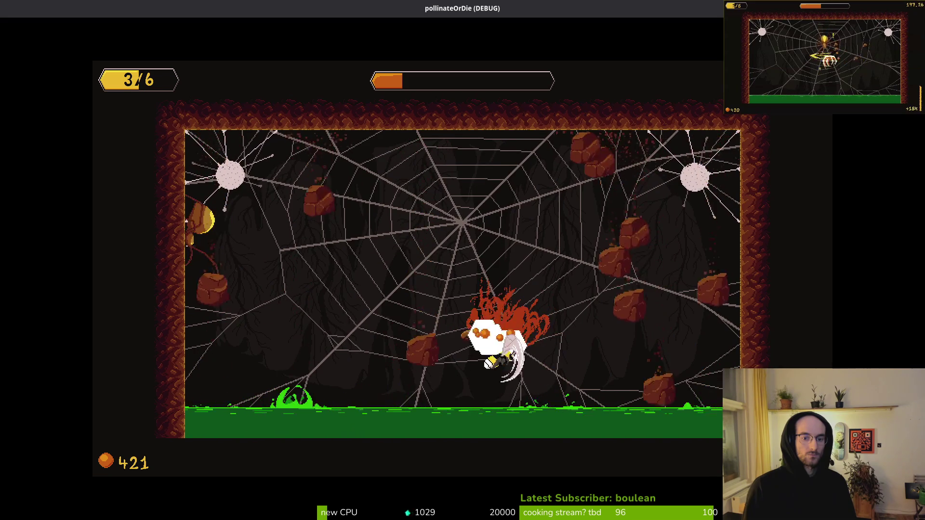
key(space)
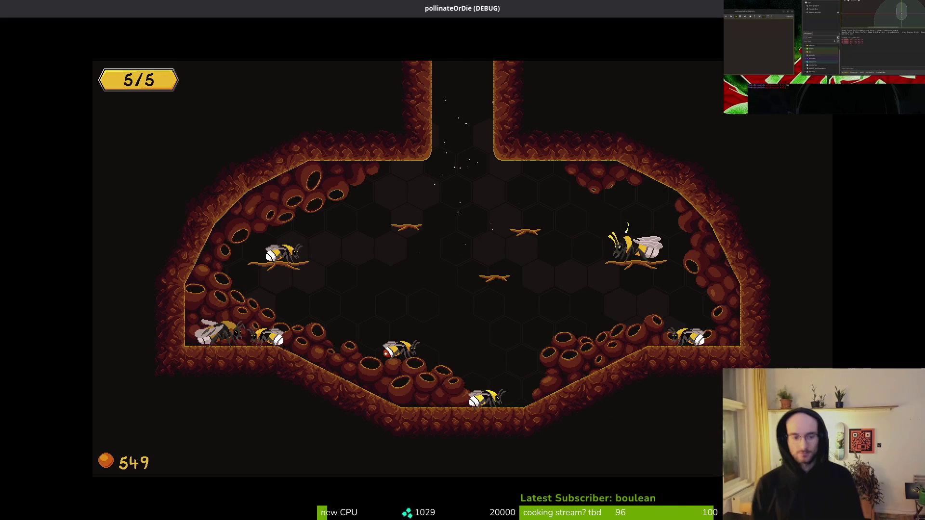
Quit to the main menu from the pause menu, close the game, and return to Godot.
key(Escape)
key(Down)
key(Down)
key(Return)
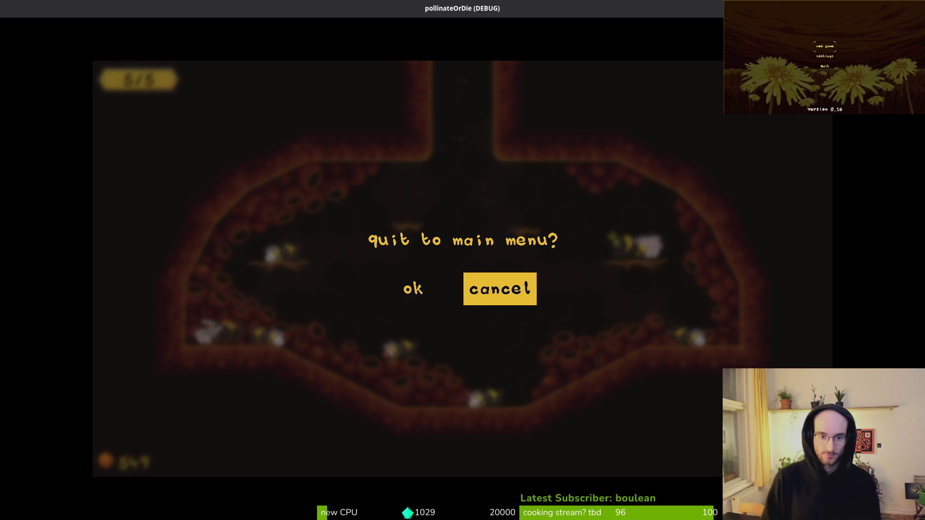
key(Left)
key(Return)
key(Return)
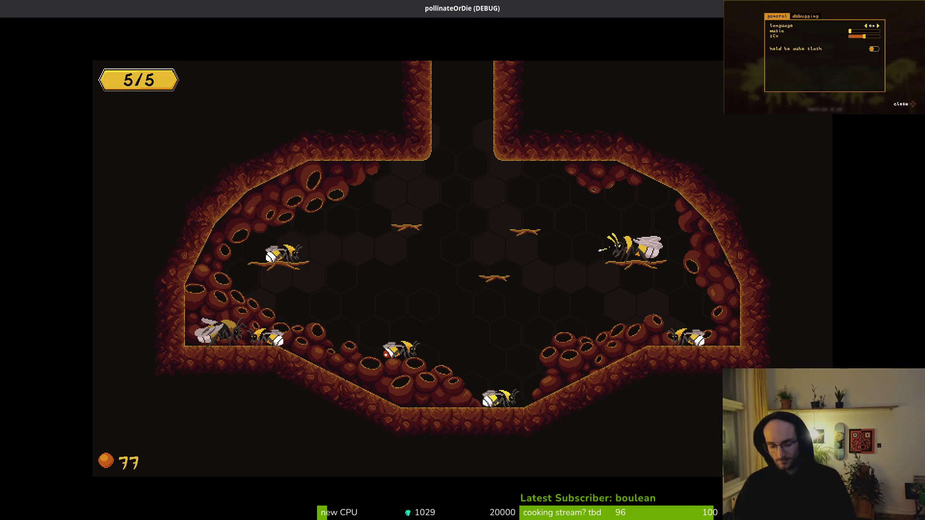
key(alt+F4)
key(alt+Tab)
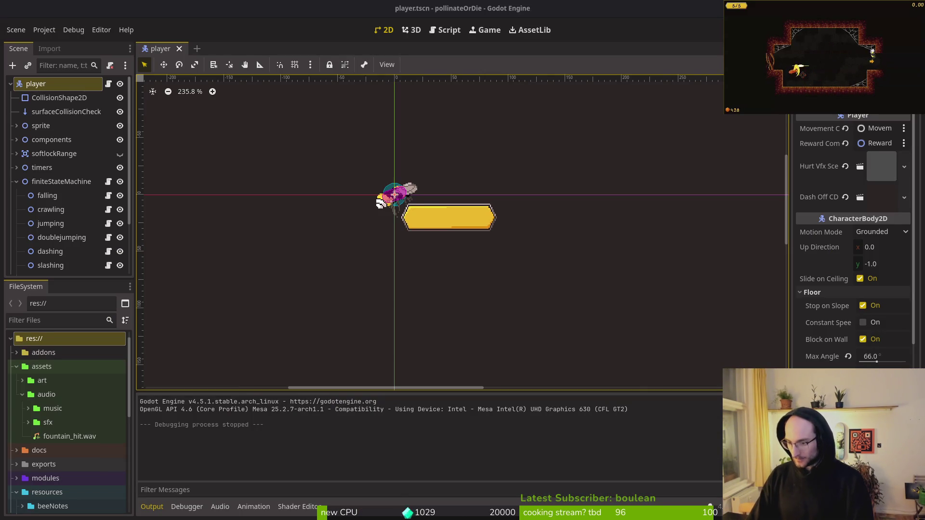
Collapse the finiteStateMachine node's states in the player scene's Scene dock and switch to the terminal.
scroll(852, 241, down, 10)
click(17, 181)
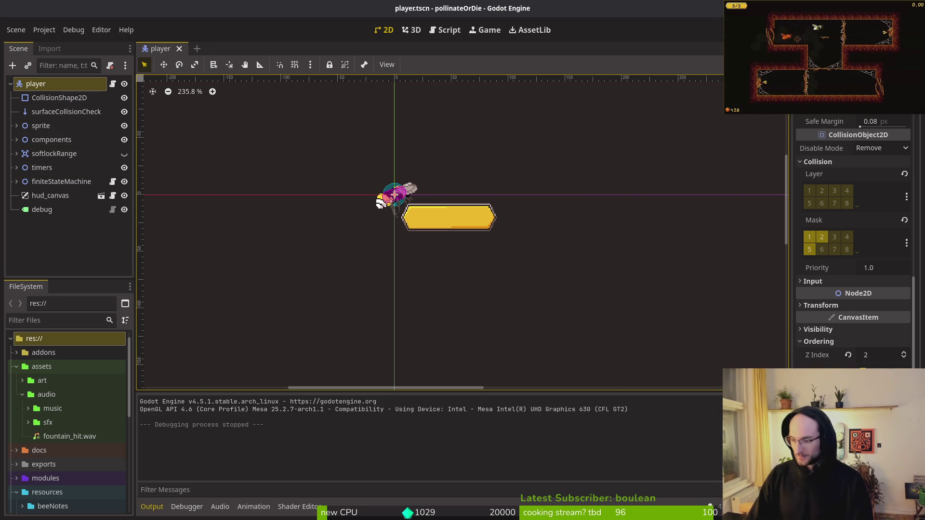
key(alt+Tab)
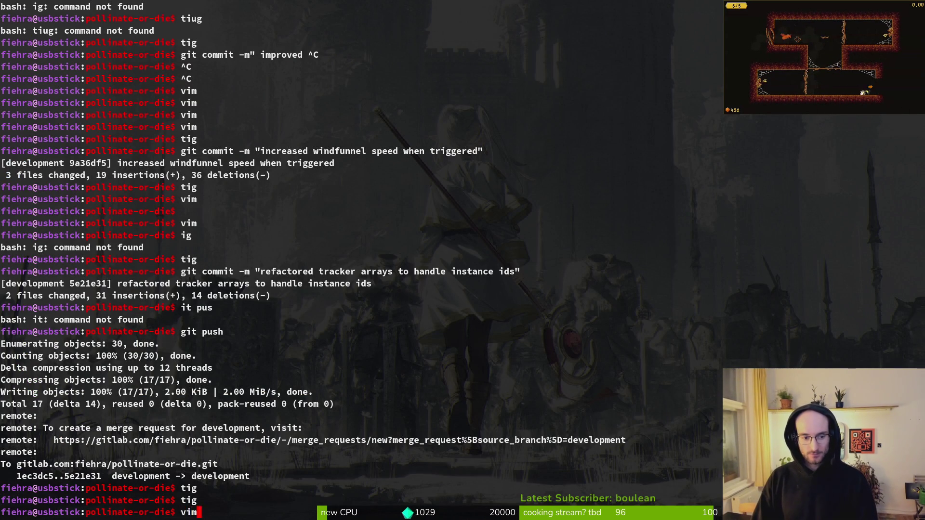
Start vim and open skill_icon.gd with the file finder.
text(m)
key(Return)
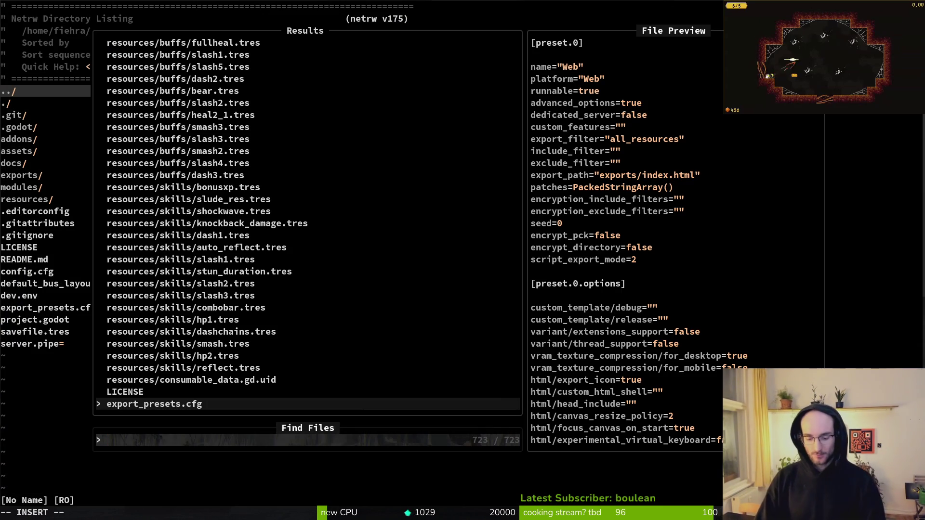
text(skillico)
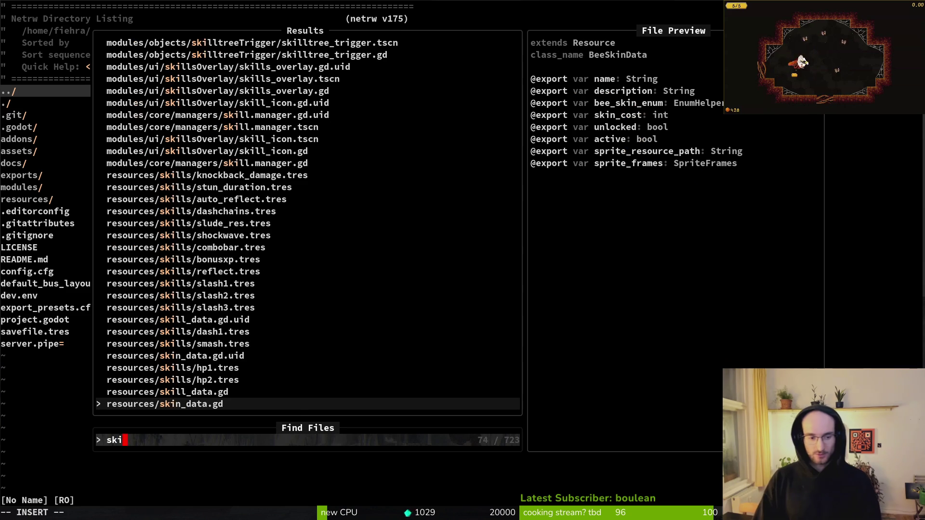
key(Return)
Add GameController.save_manager.save_game() to _toggle_skill's select and deselect branches, then save skill_icon.gd.
key(ctrl+d)
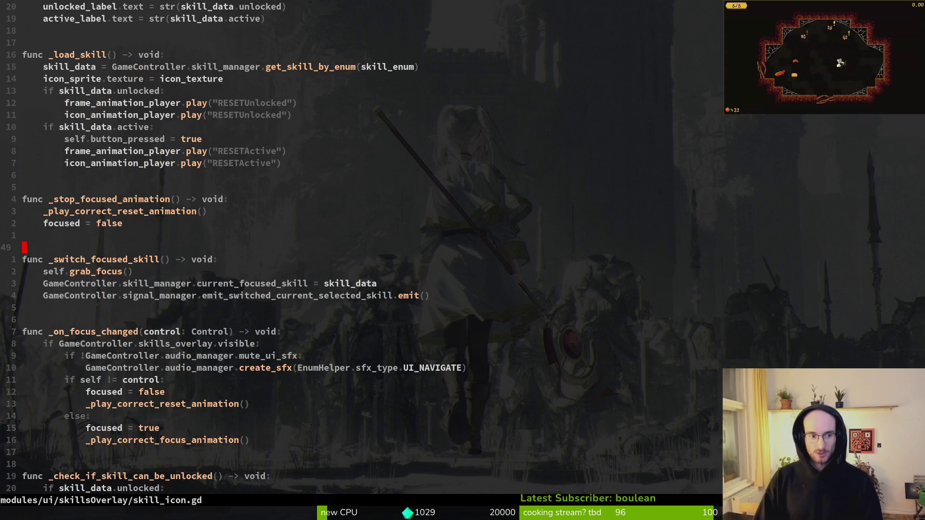
key(ctrl+d)
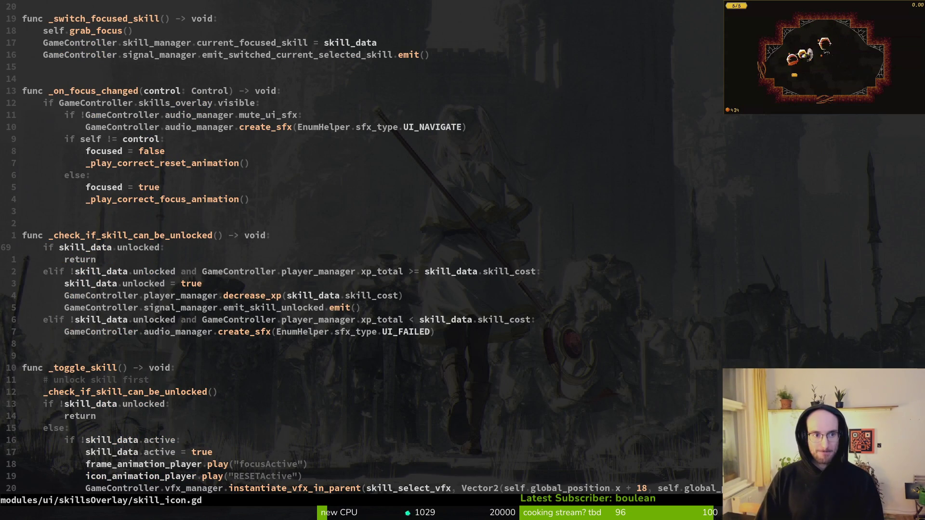
key(ctrl+d)
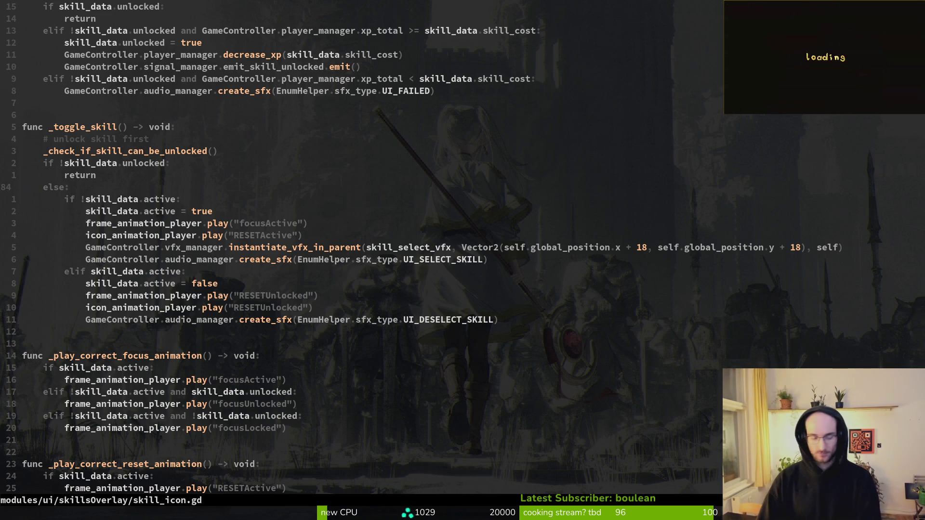
text(jo)
text(ameController.sav)
text(e_manager.save_game())
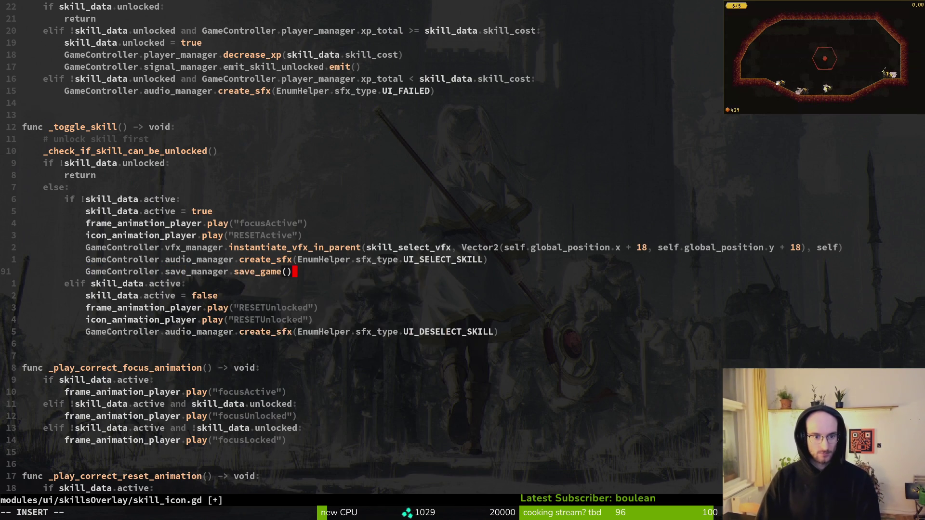
key(Escape)
click(41, 320)
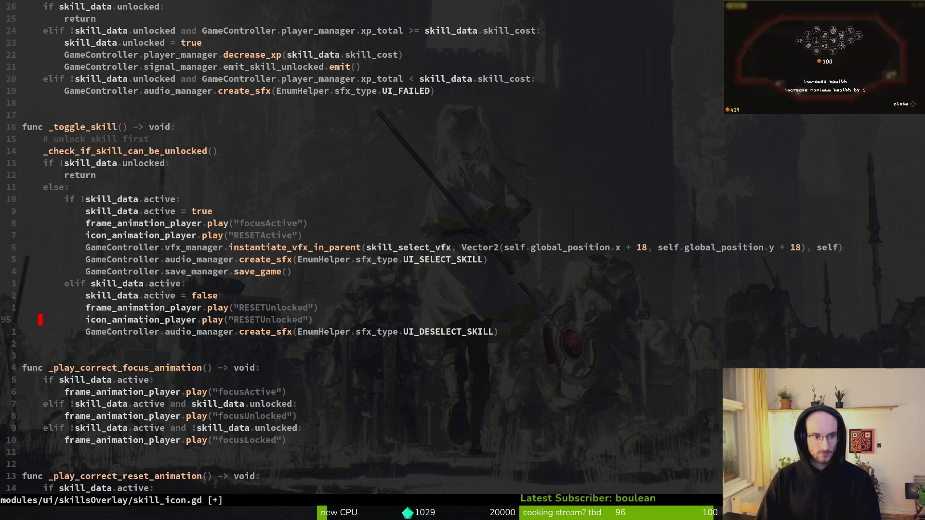
key(j)
key(p)
key(Return)
Open hive.gd with the file finder.
key(ctrl+p)
text(hive)
key(Return)
text(save_game)
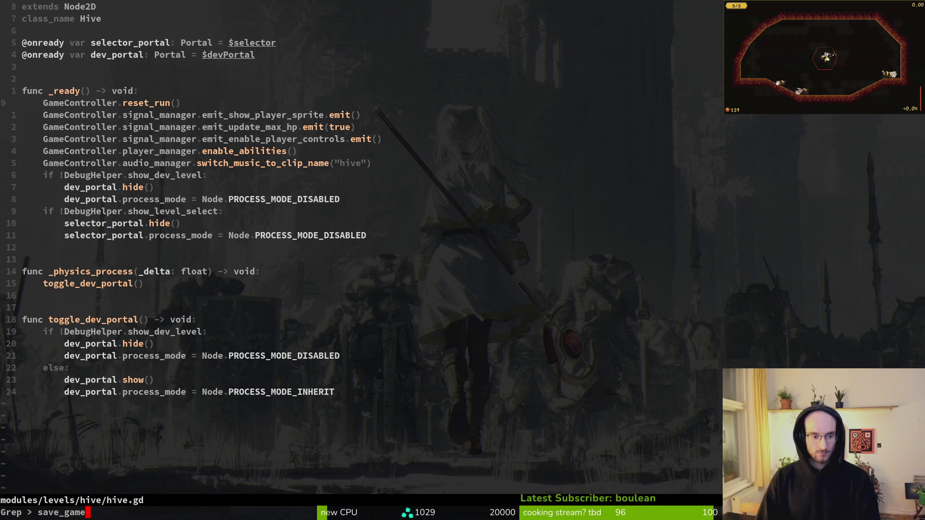
Grep the project for save_game and open tutorial_6.gd at its open_gate save call.
key(Return)
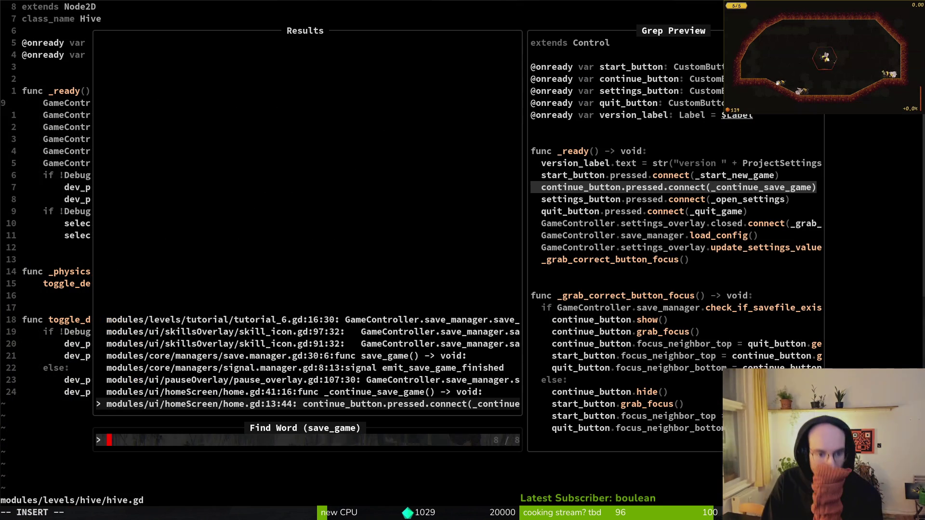
key(Up)
key(Up)
key(Up)
key(Up)
key(Up)
key(Up)
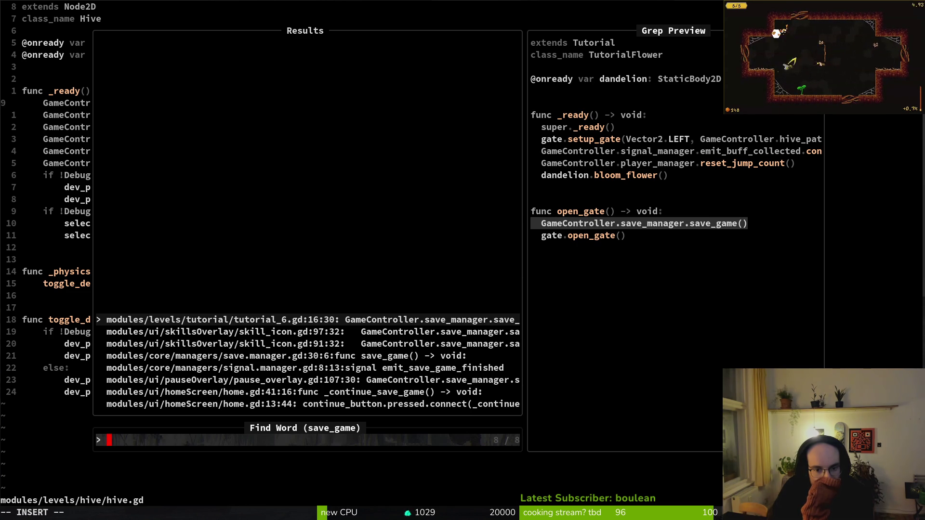
key(Return)
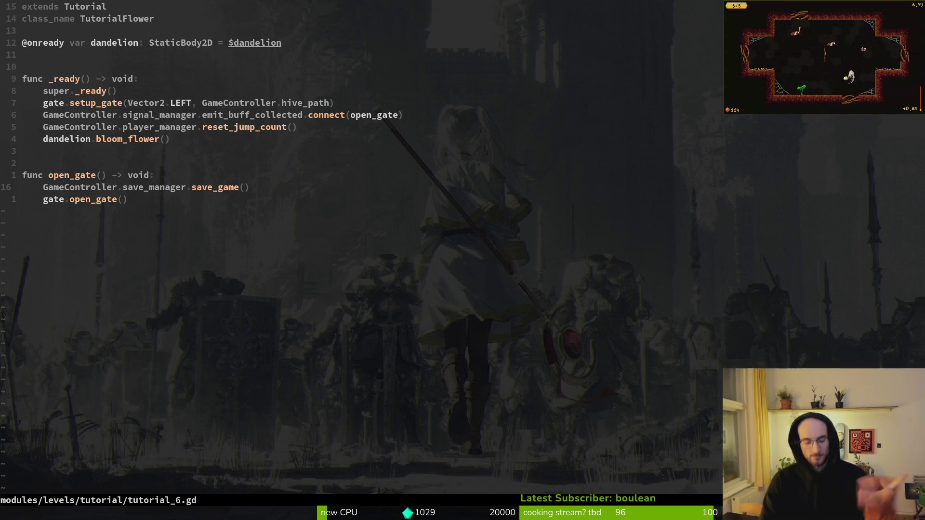
Move the save_game() line from tutorial_6.gd's open_gate to below reset_run() in hive.gd, saving both files.
key(d)
key(d)
text(write)
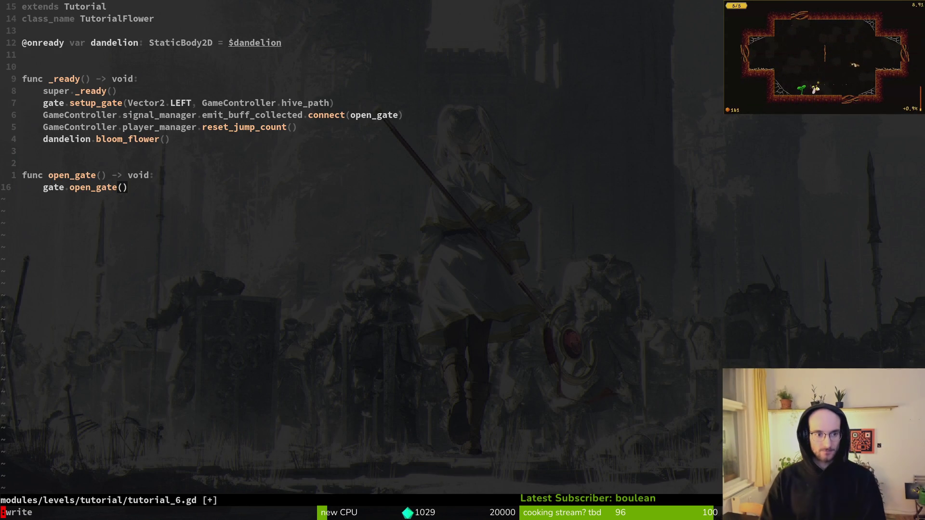
key(Return)
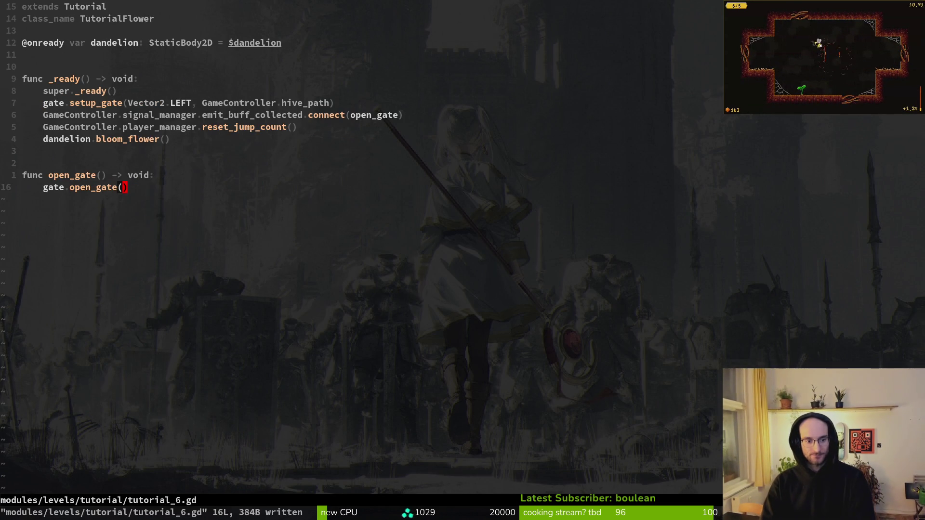
key(ctrl+o)
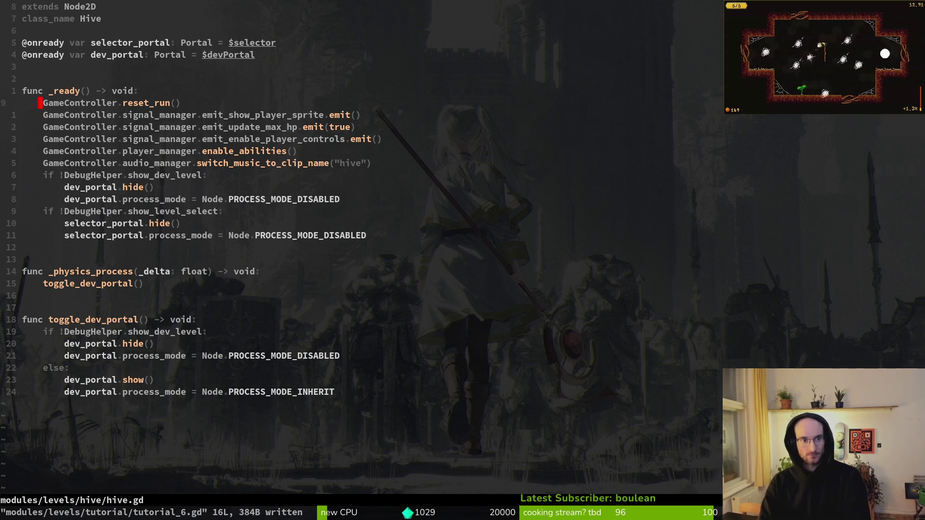
key(p)
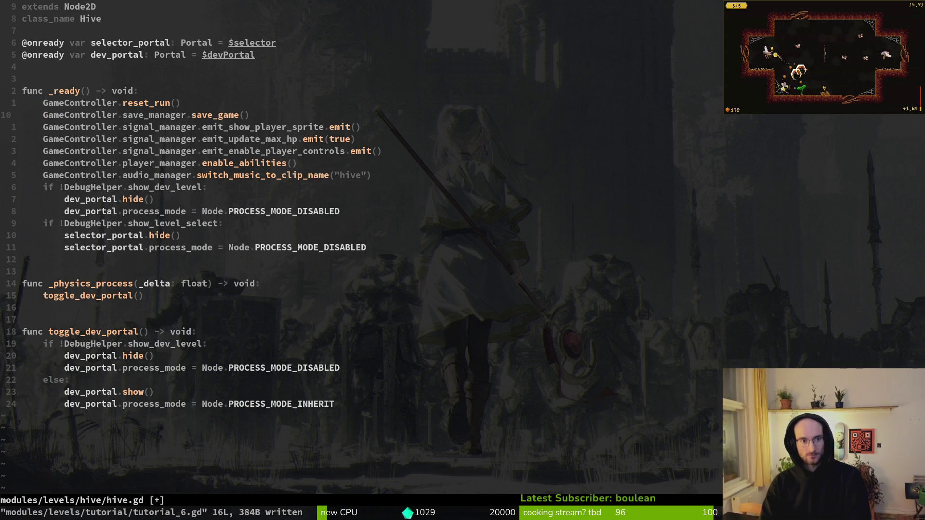
text(:write)
key(Return)
key(alt+Tab)
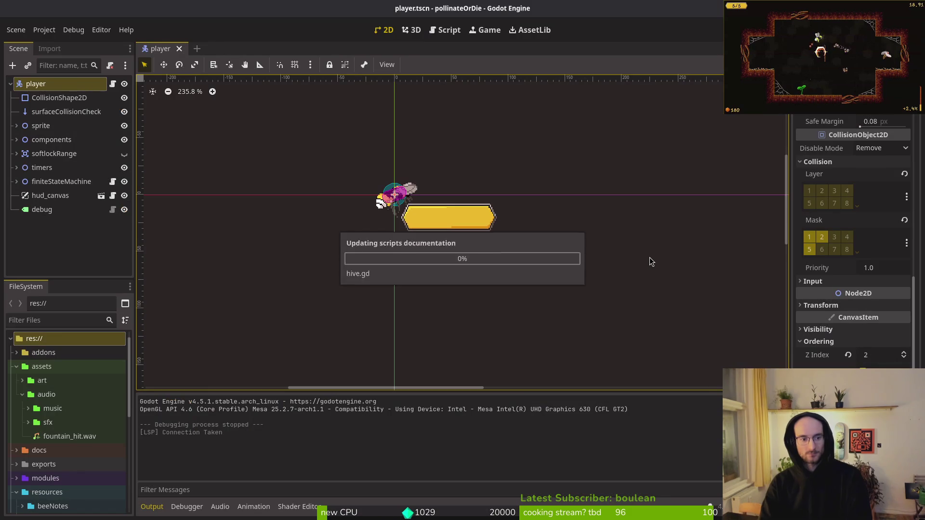
Run the game, continue the save, buy the Vigor health upgrade, then quit.
key(F5)
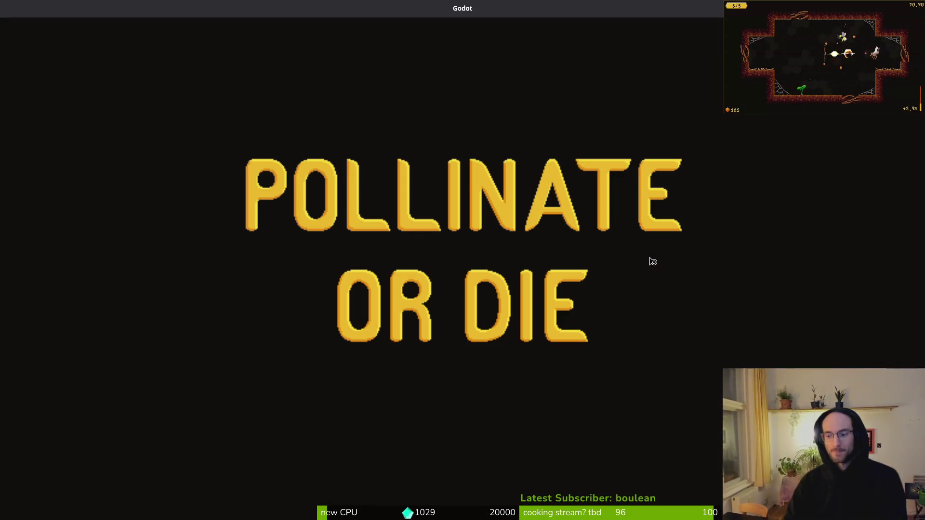
key(Return)
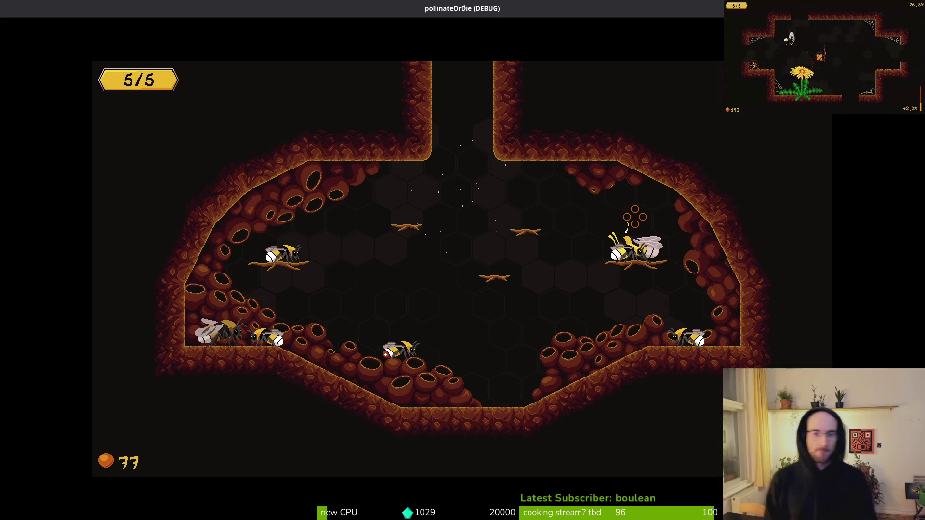
key(Tab)
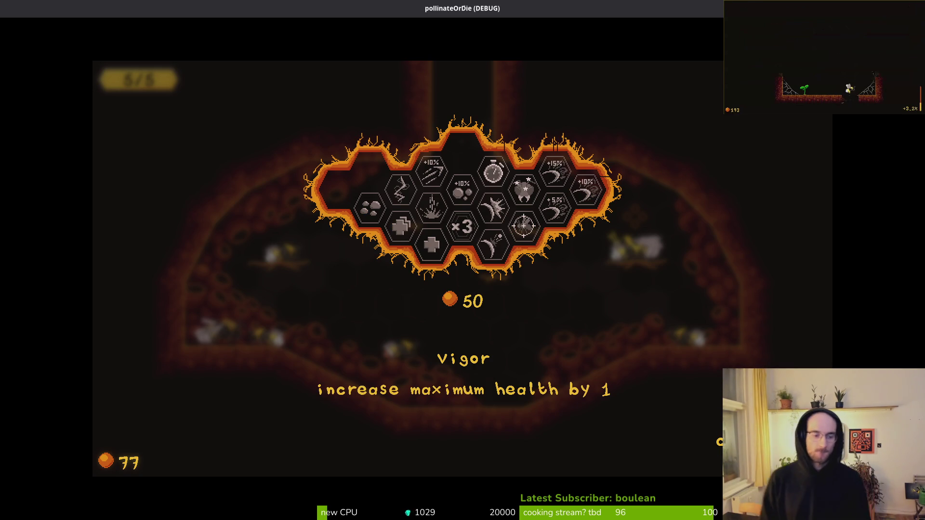
key(Escape)
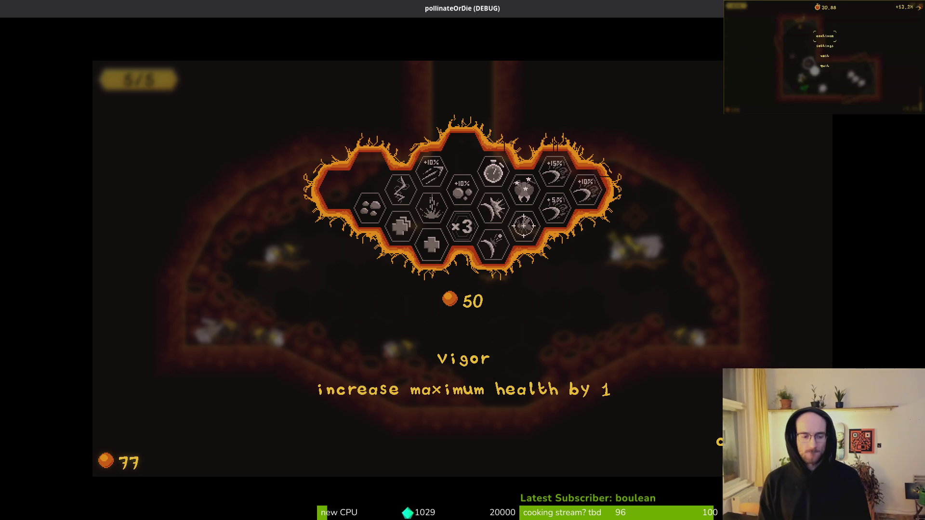
key(Tab)
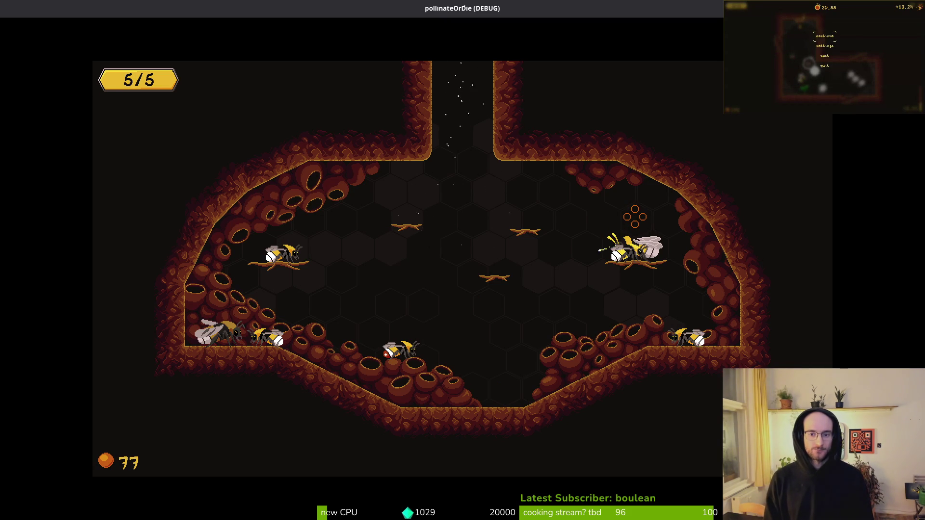
key(Tab)
key(space)
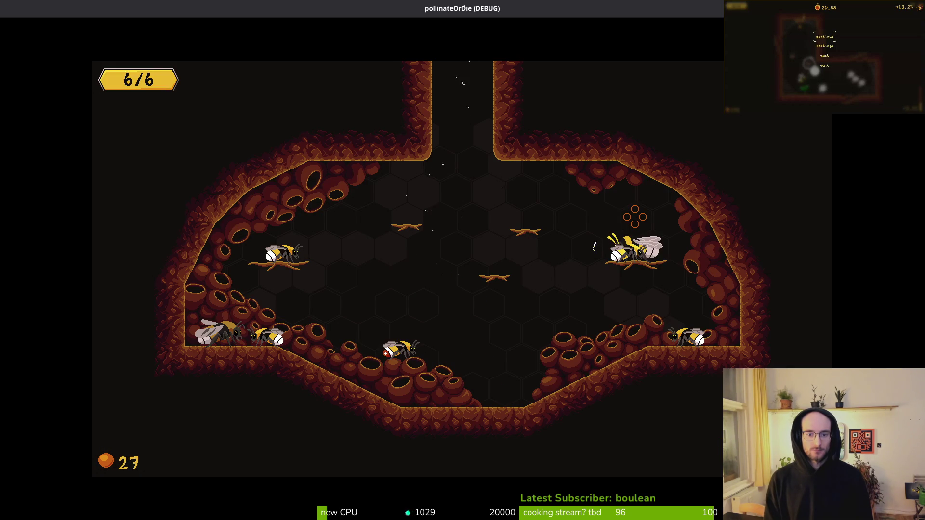
key(Escape)
key(Escape)
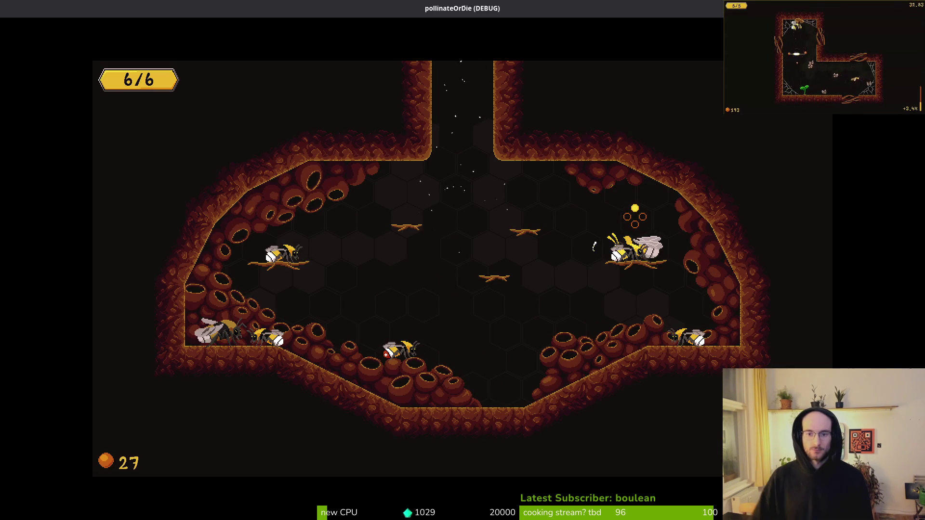
key(F8)
Relaunch and continue to check that Vigor persisted, then restart the game to its title menu.
key(F5)
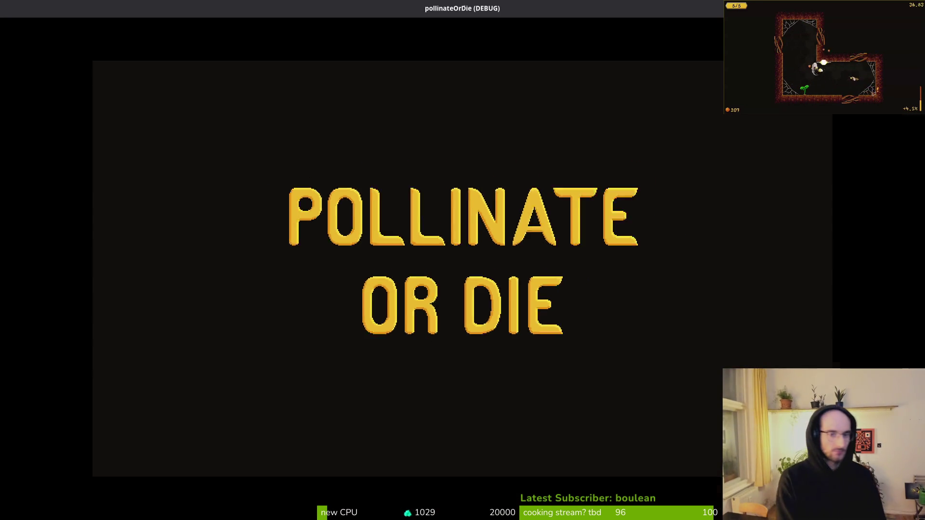
key(space)
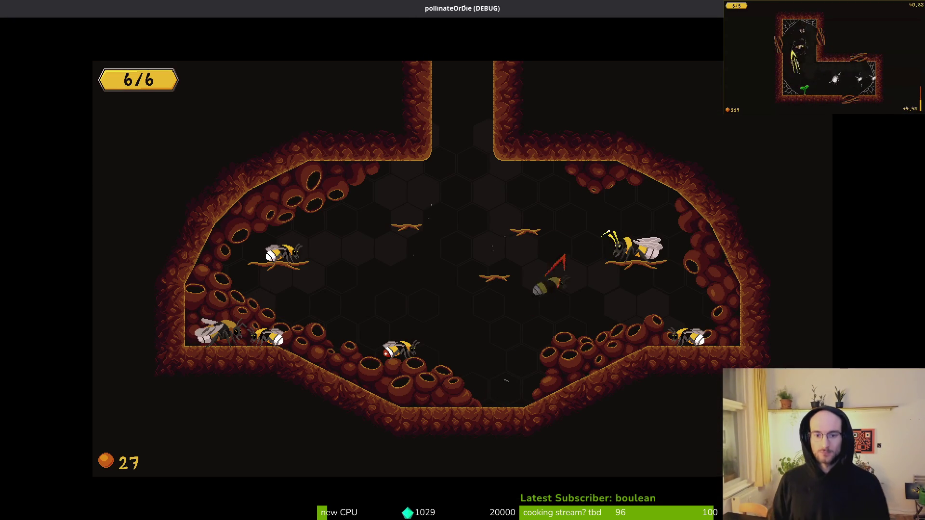
key(Tab)
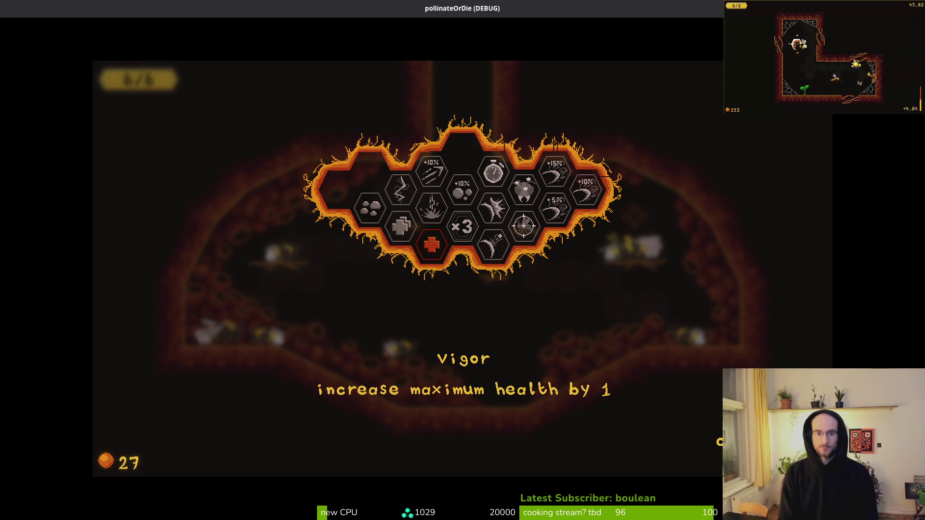
key(Tab)
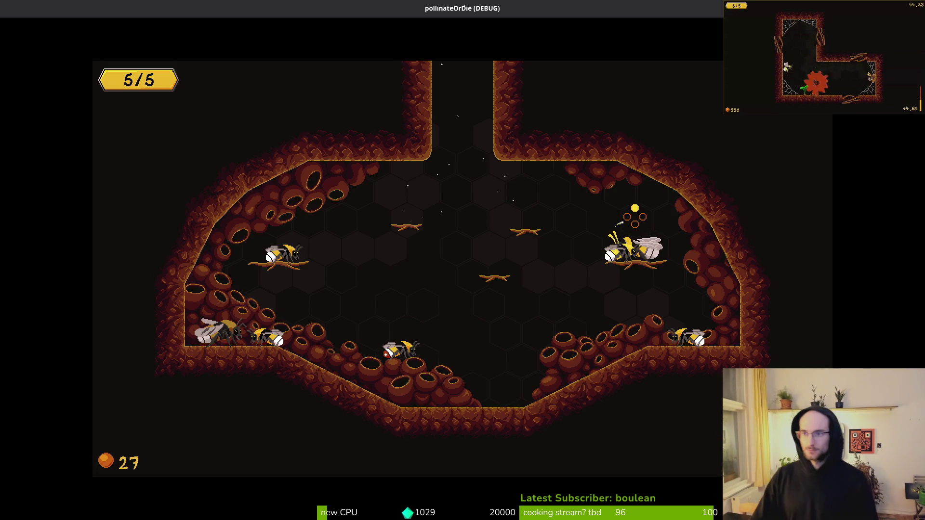
key(F8)
key(F5)
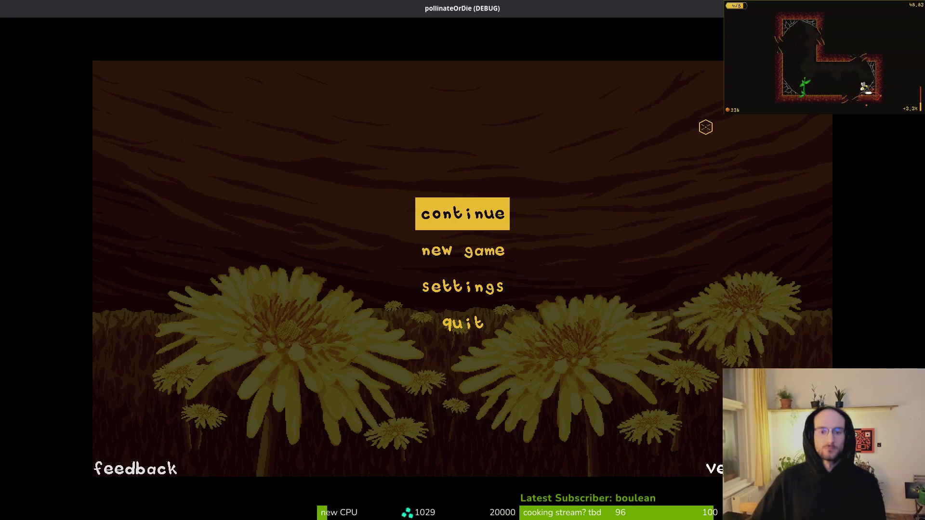
Continue into the hive, choose the Vigor upgrade, quit to the main menu and stop debugging.
key(Return)
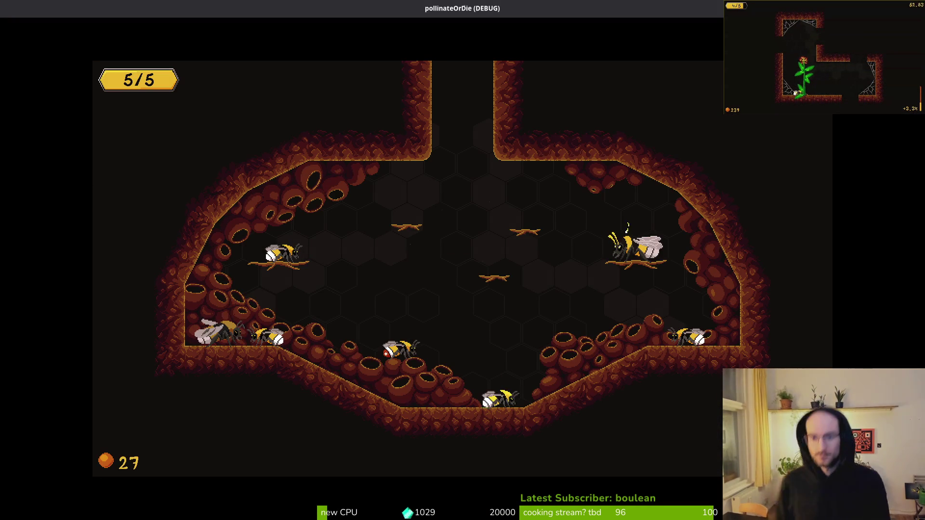
key(Tab)
key(Escape)
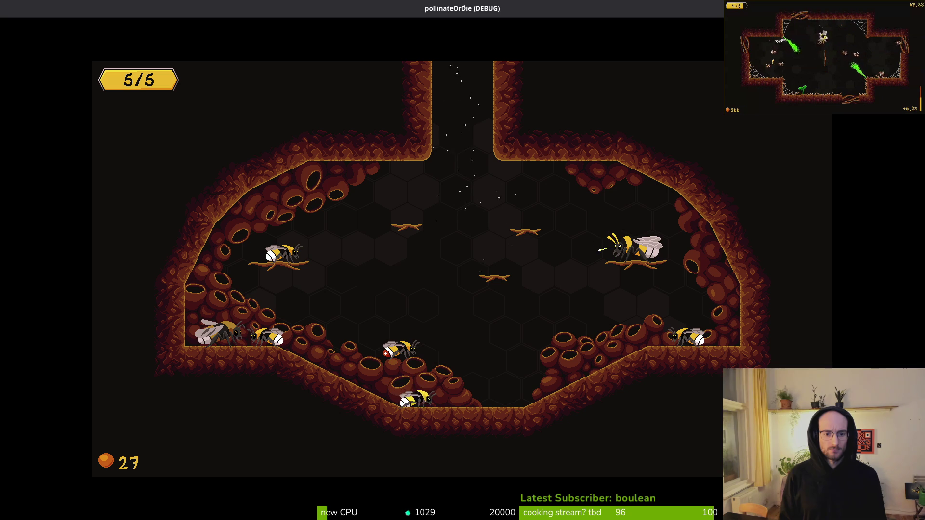
key(Escape)
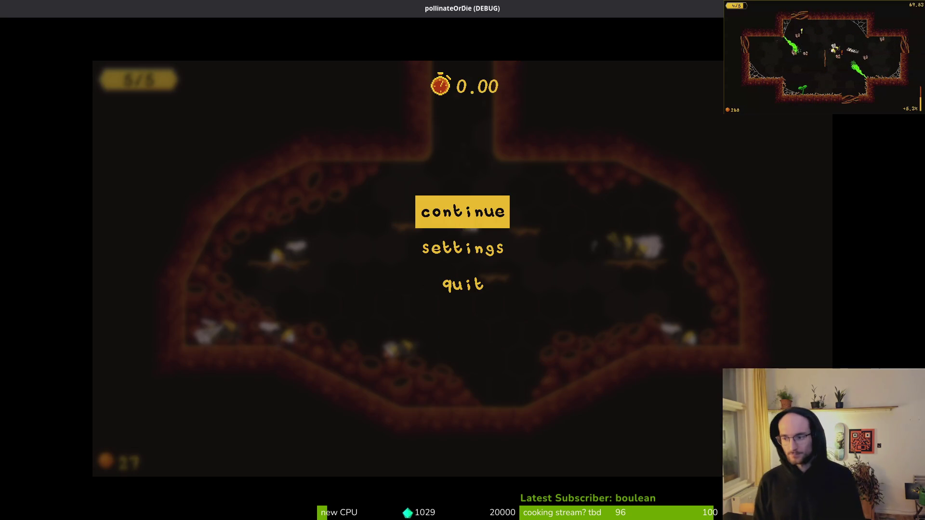
key(Down)
key(Down)
key(Return)
key(Left)
key(Return)
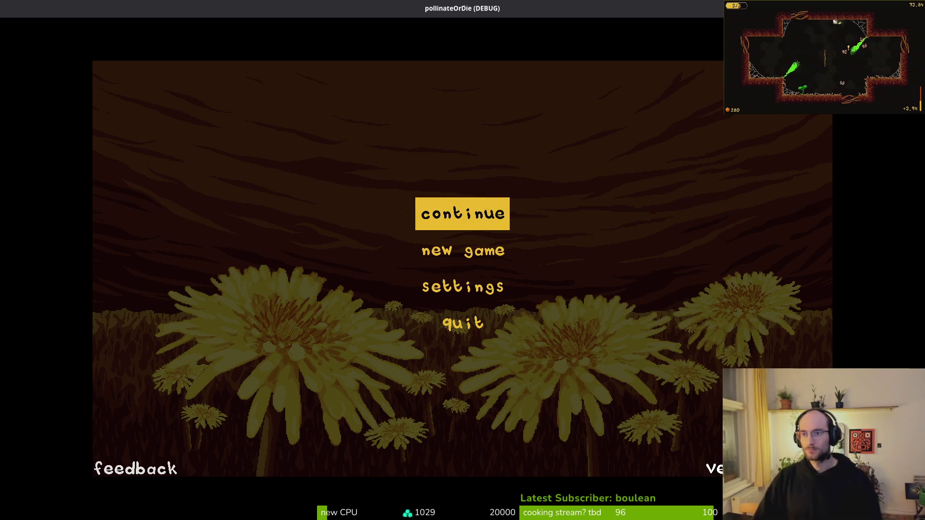
key(F8)
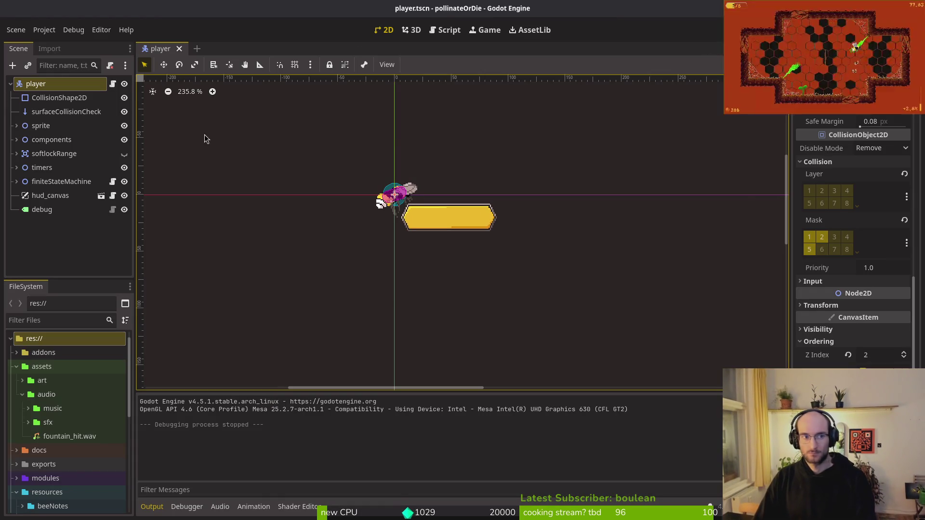
Collapse the assets and resources folders and save the player scene.
click(16, 366)
key(ctrl+s)
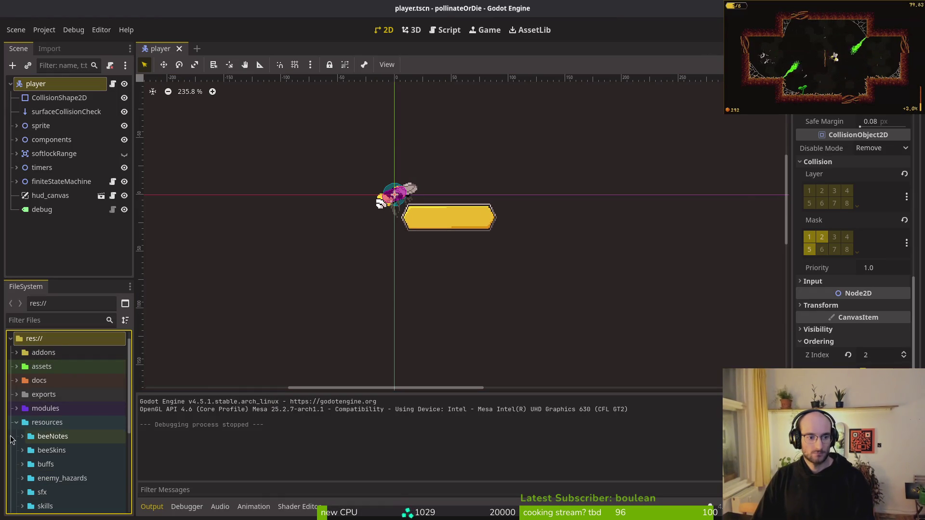
click(16, 422)
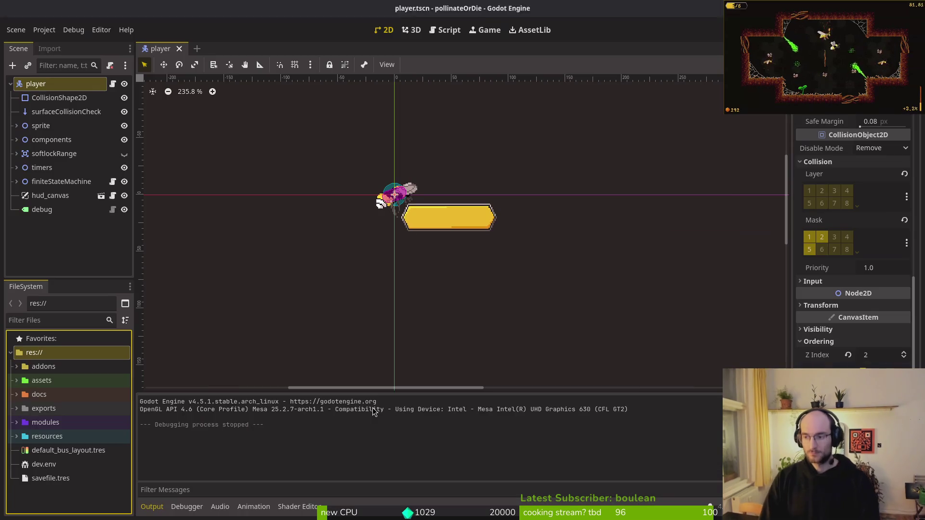
Trash config.cfg, everything in exports, and savefile.tres from the pollinate-or-die project folder.
key(super+e)
click(502, 162)
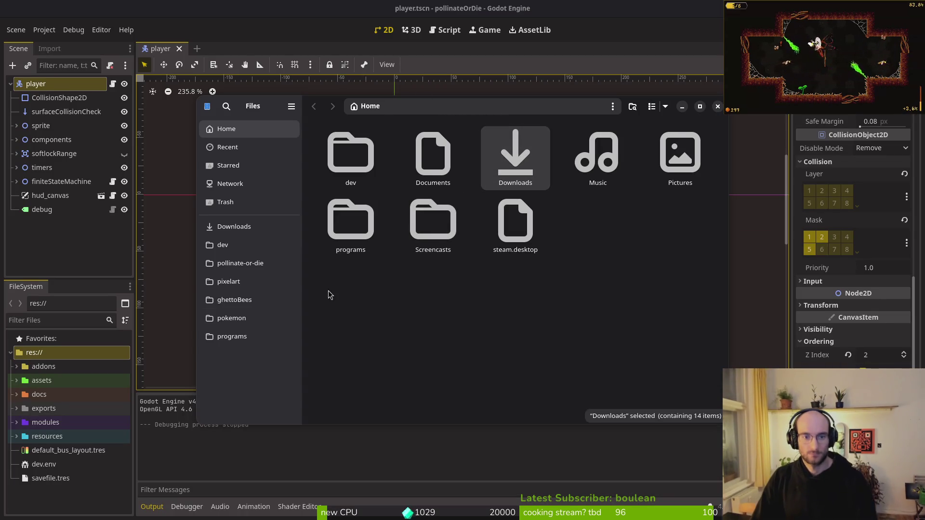
click(255, 264)
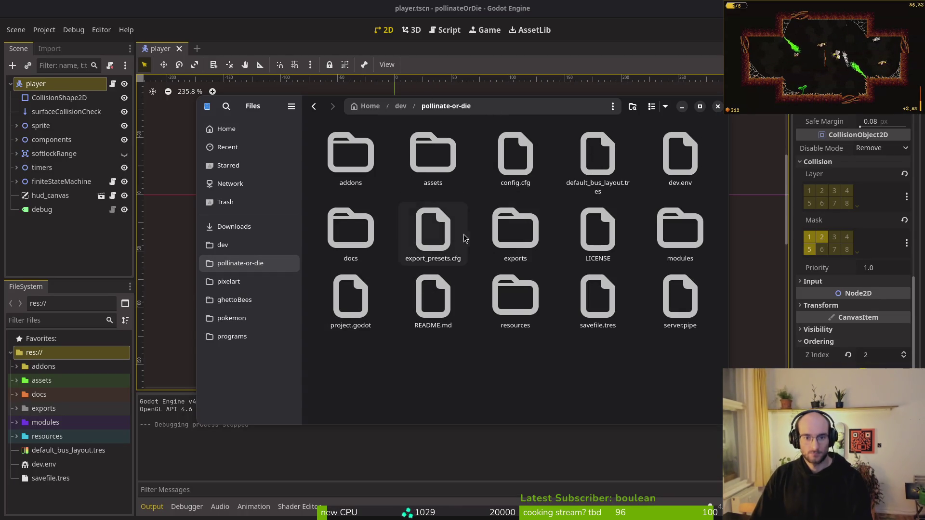
click(520, 155)
key(Delete)
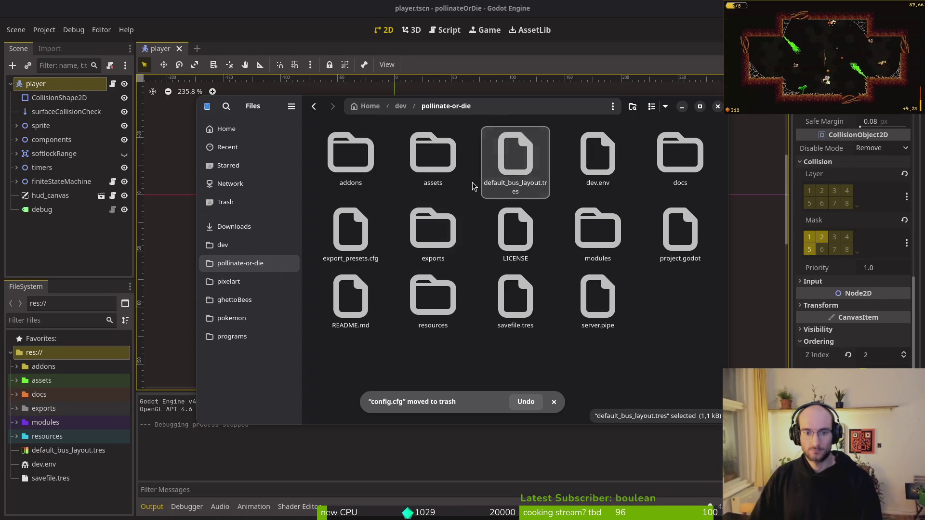
double_click(433, 229)
key(ctrl+a)
key(Delete)
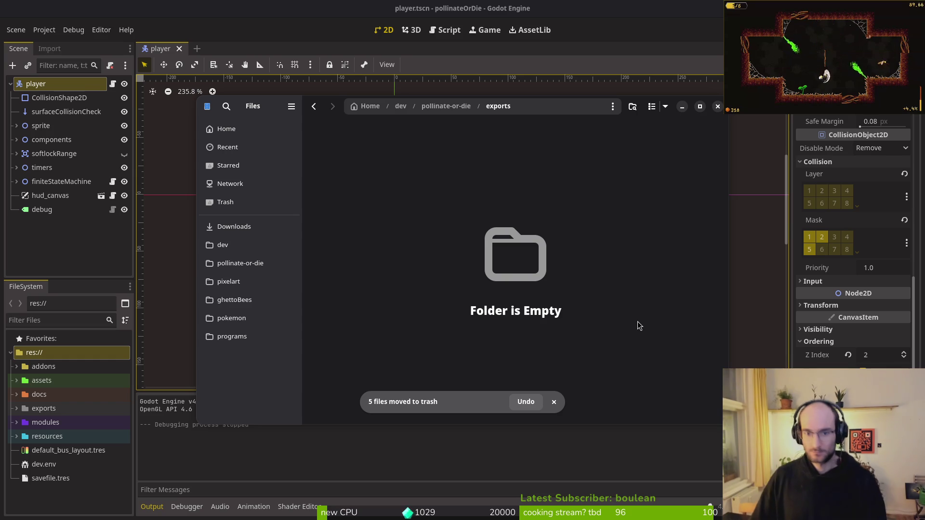
key(alt+Left)
click(510, 282)
key(Delete)
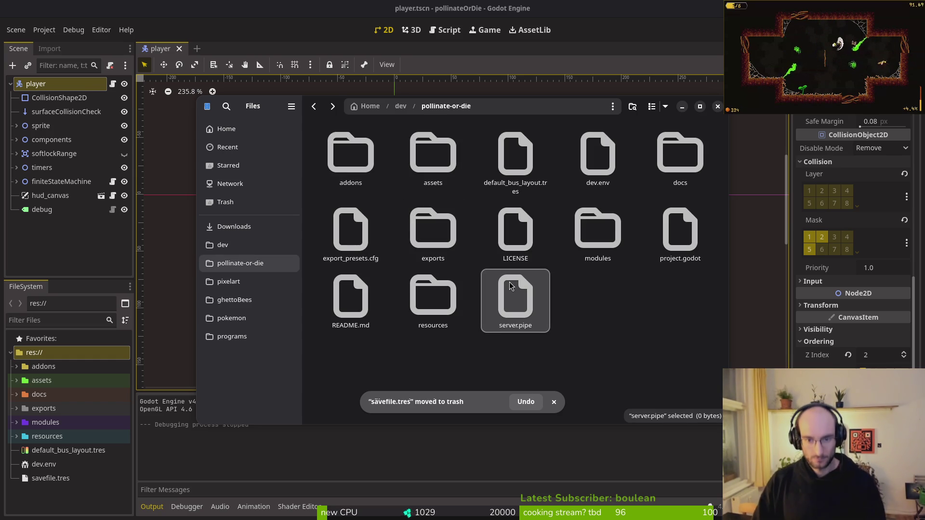
key(Escape)
click(718, 106)
Empty the linux, mac and windows folders in Downloads/pollinateBuilds by trashing their contents.
key(super)
key(super)
key(super+e)
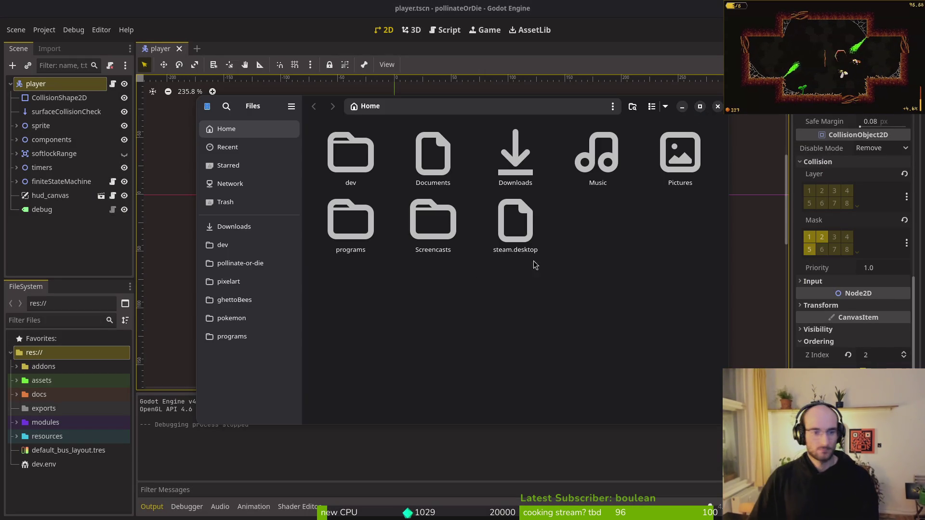
click(533, 152)
double_click(527, 145)
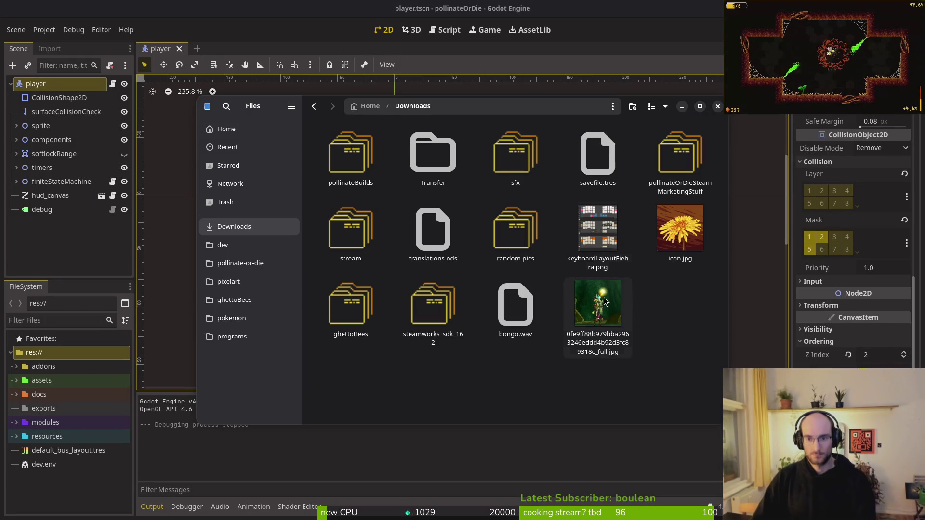
double_click(351, 157)
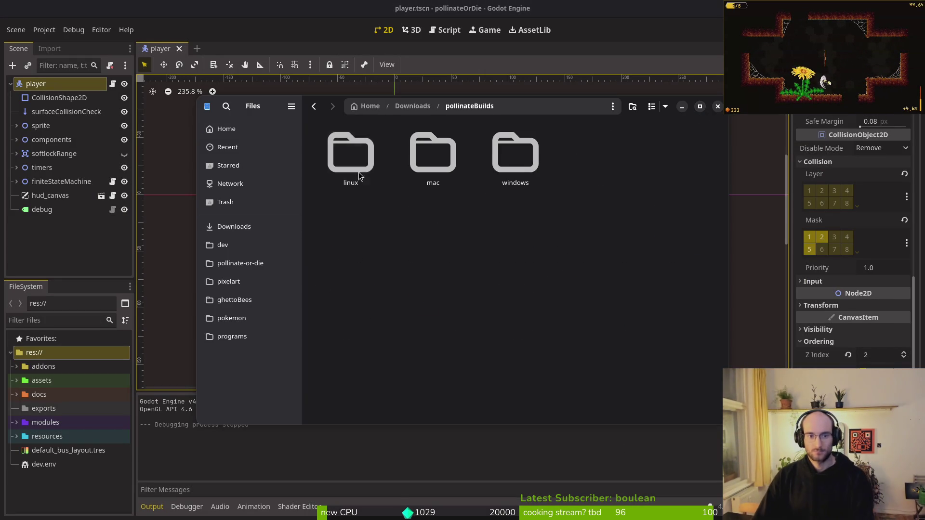
double_click(381, 186)
key(ctrl+a)
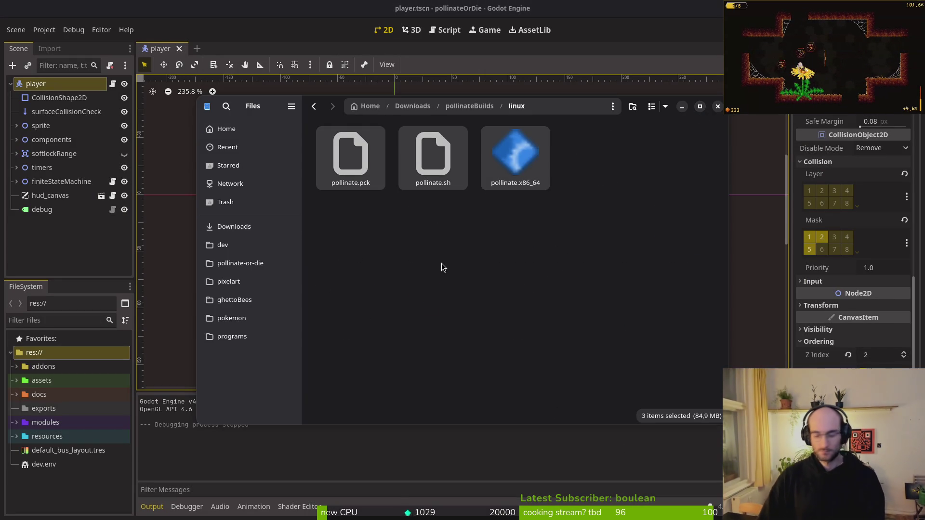
key(Delete)
key(alt+Left)
double_click(439, 172)
key(ctrl+a)
key(Delete)
key(alt+Left)
double_click(505, 158)
key(ctrl+a)
key(Delete)
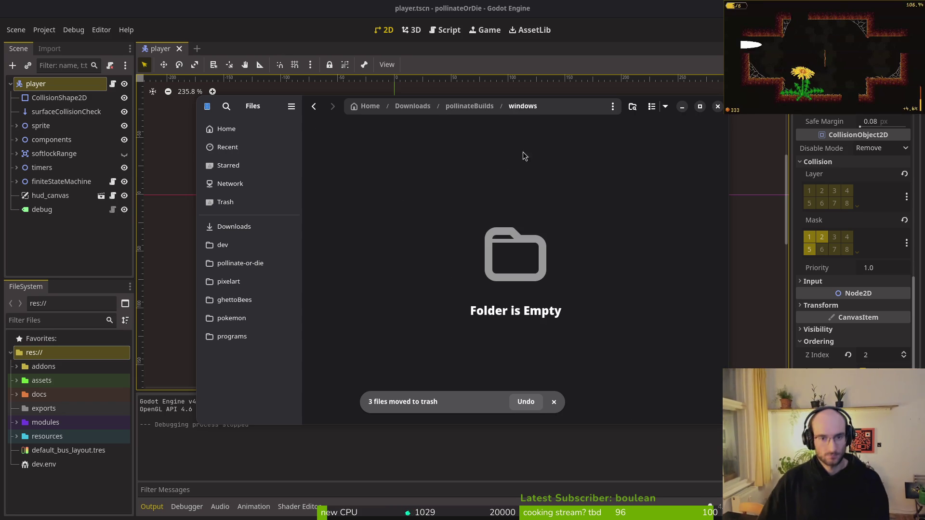
click(717, 106)
Export the Linux (Runnable) preset to exports/pollinate.x86_64.
click(39, 30)
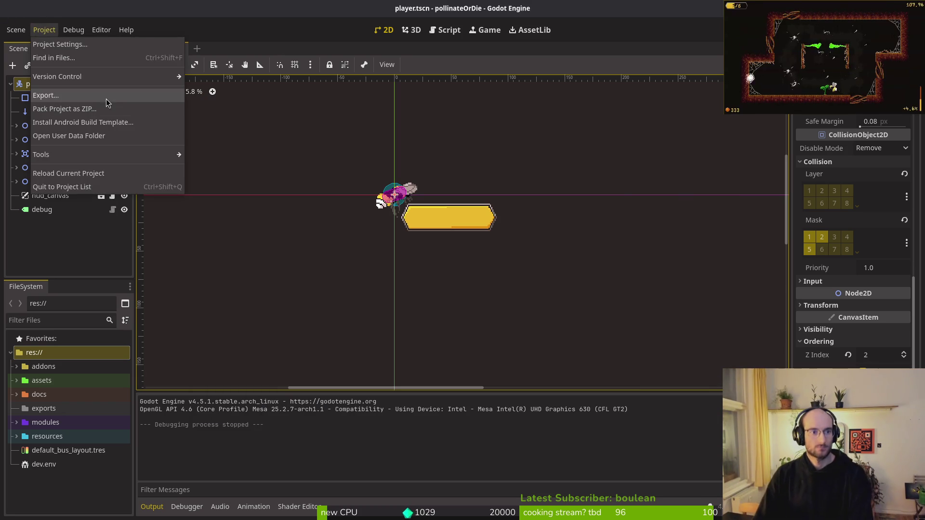
click(105, 96)
click(519, 373)
click(549, 410)
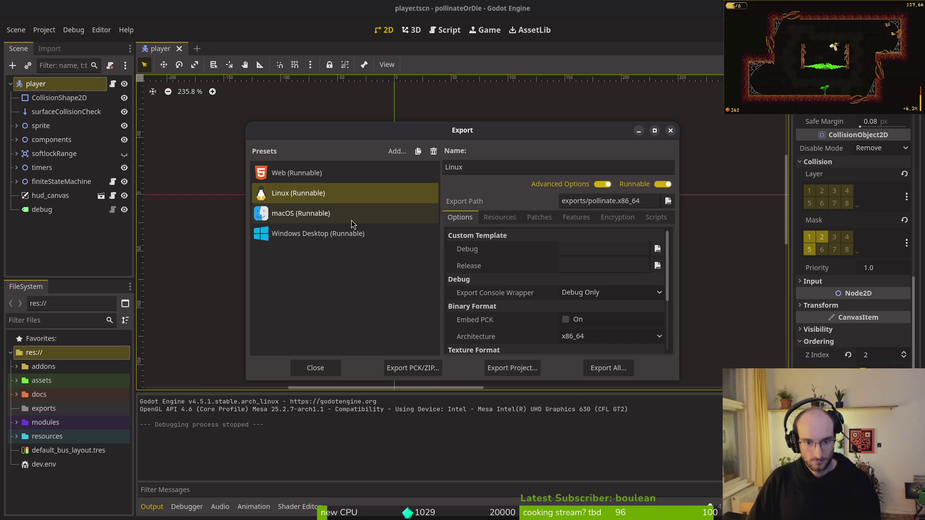
key(super+2)
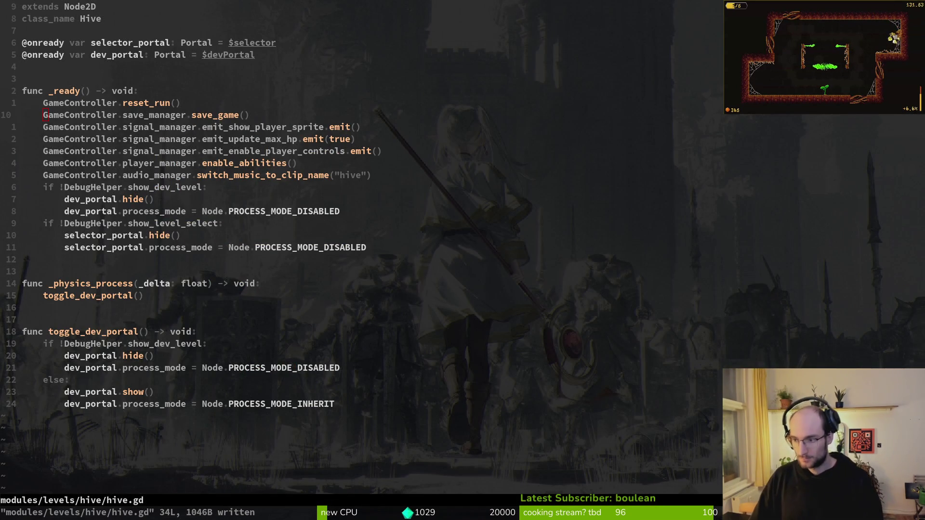
Copy the three exported Linux files from pollinate-or-die/exports into Downloads/pollinateBuilds/linux.
key(super+e)
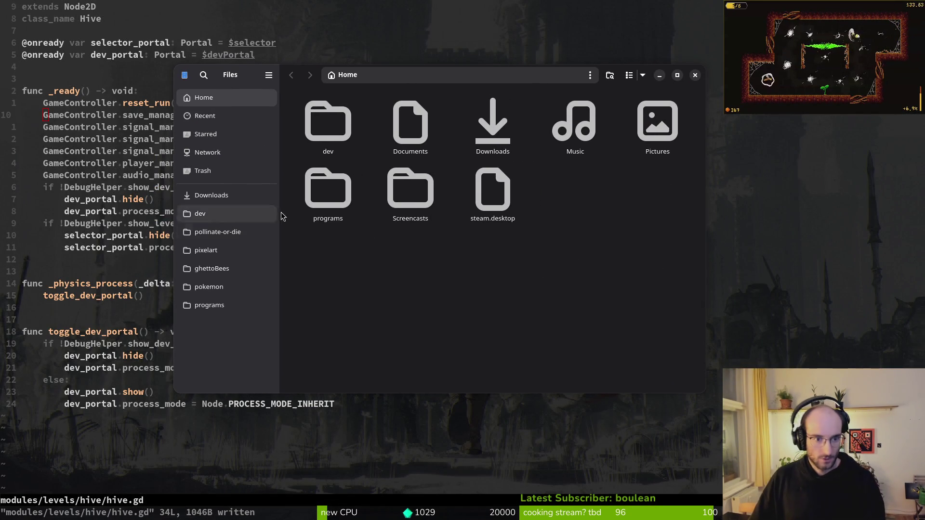
double_click(503, 121)
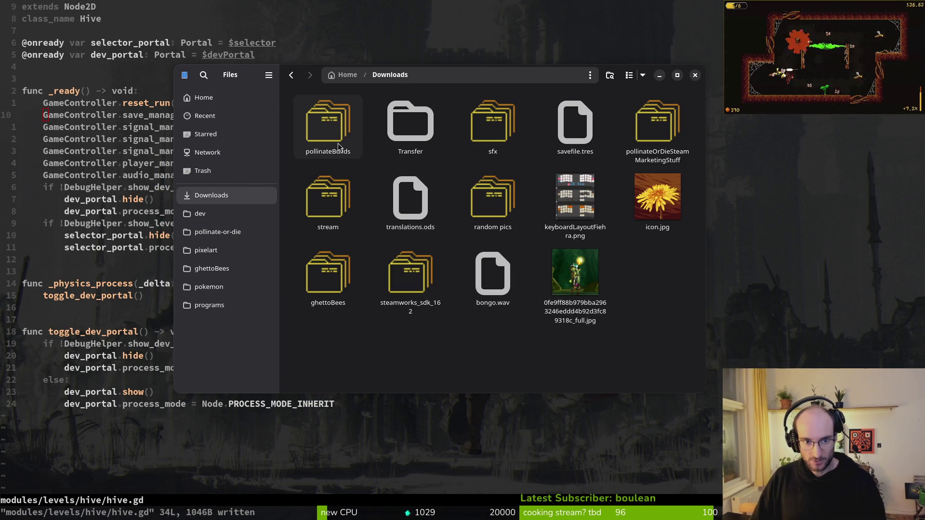
click(218, 232)
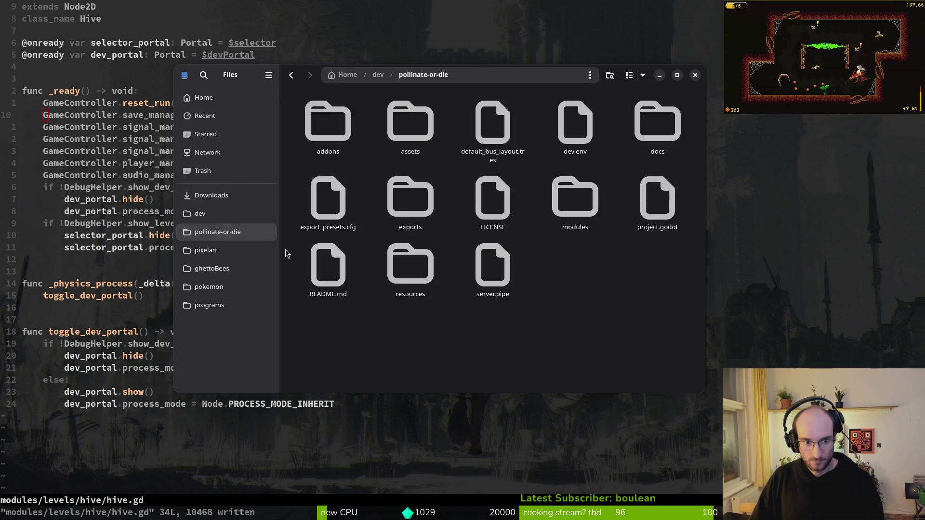
double_click(440, 215)
key(ctrl+v)
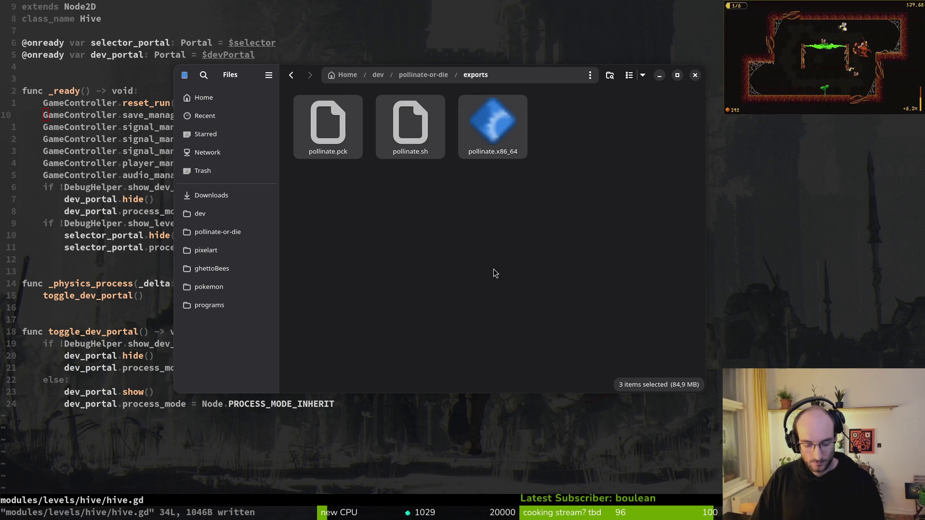
click(211, 195)
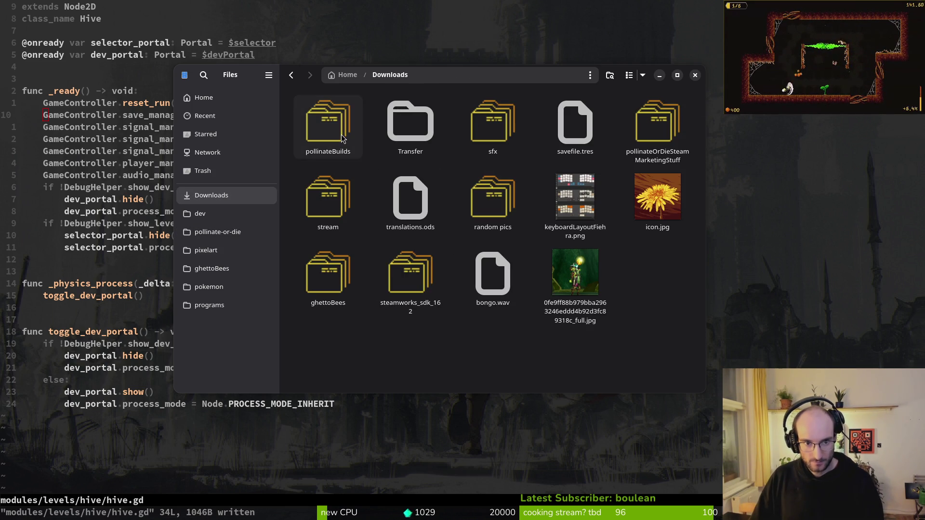
double_click(341, 134)
double_click(335, 126)
key(ctrl+v)
key(alt+Left)
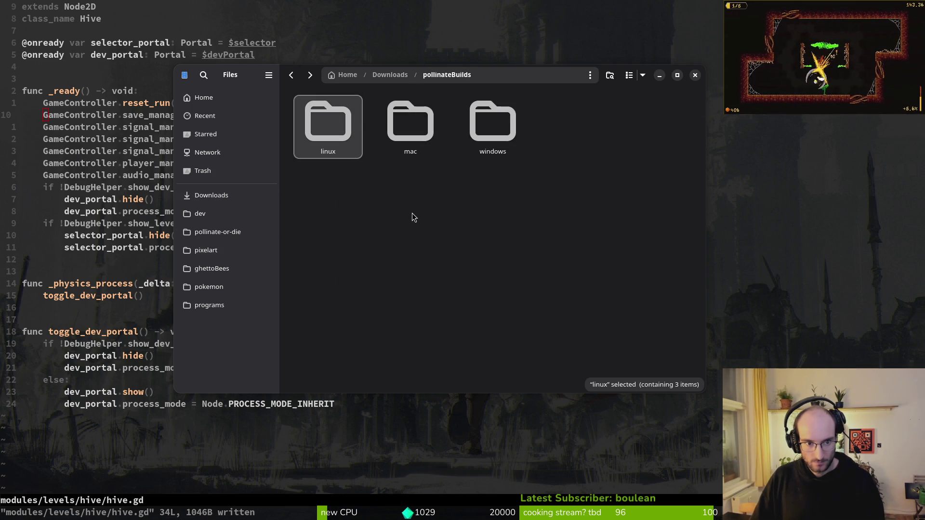
click(217, 231)
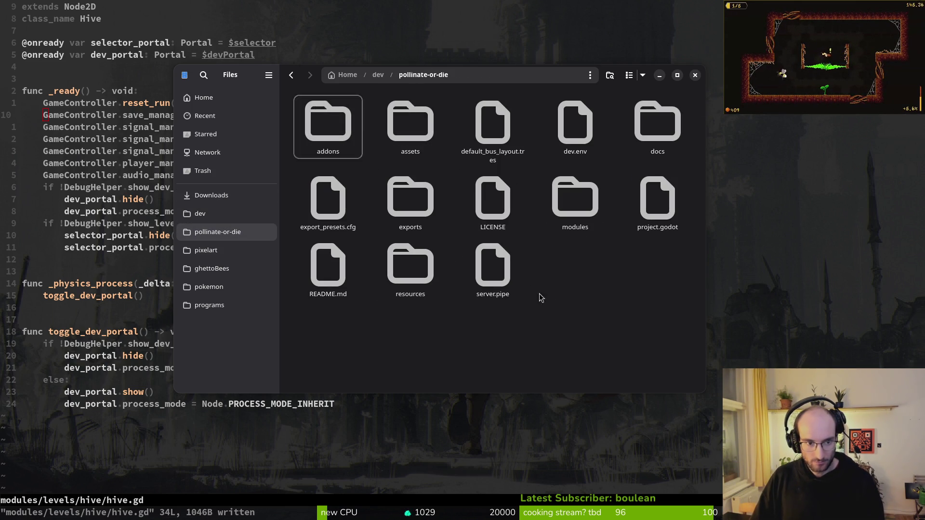
key(alt+Tab)
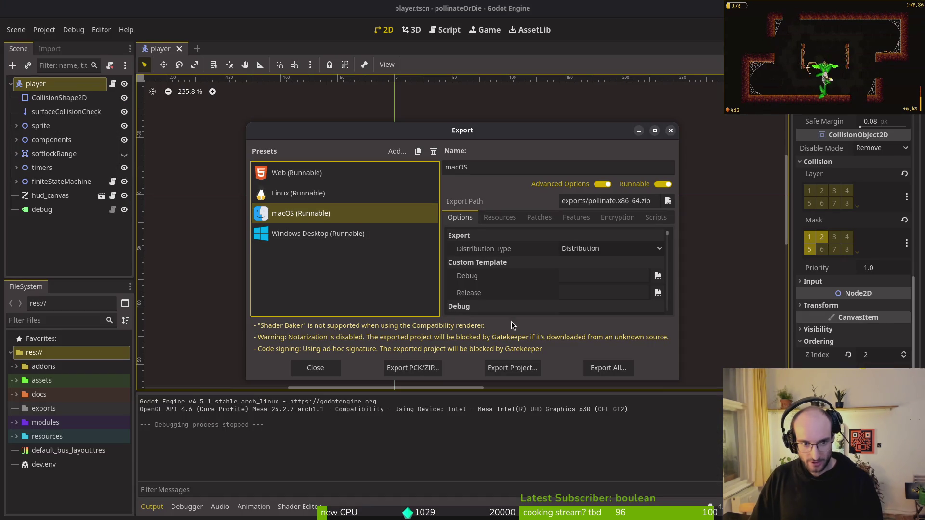
Export the macOS (Runnable) preset as exports/pollinate.x86_64.zip.
click(513, 366)
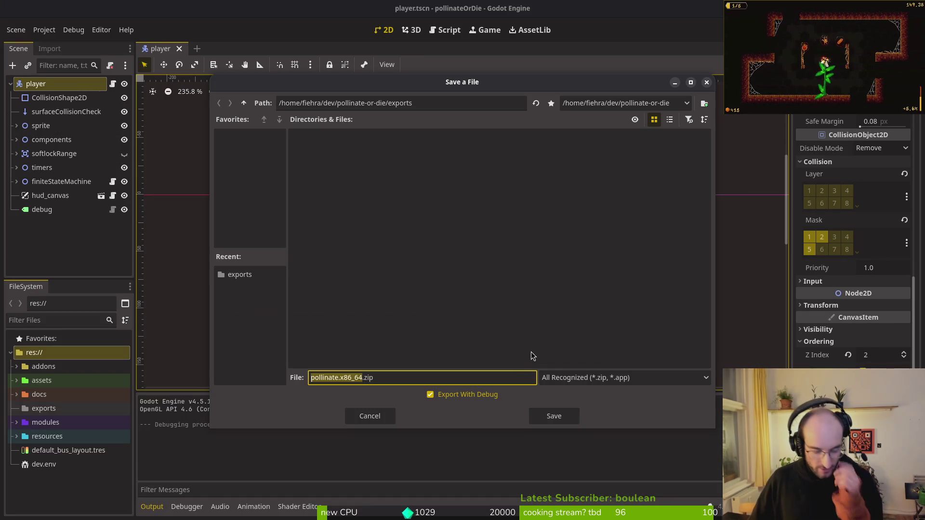
click(551, 419)
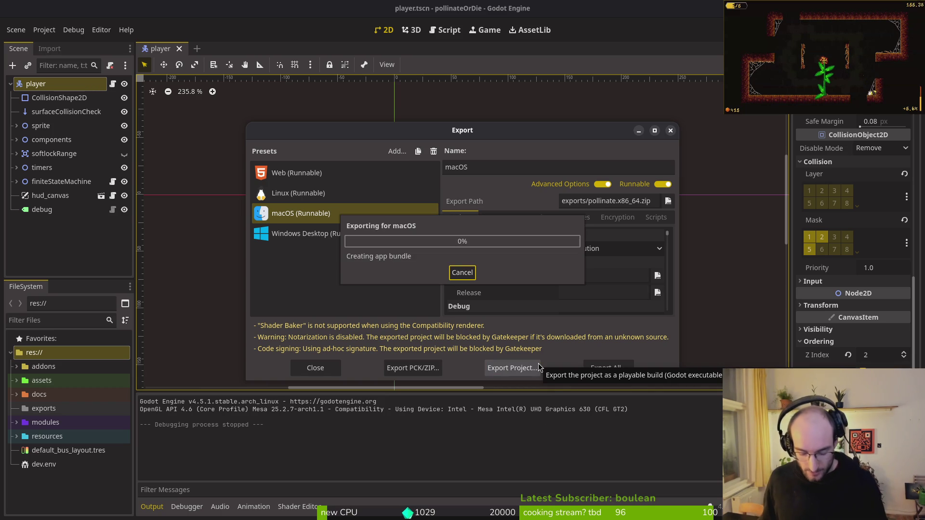
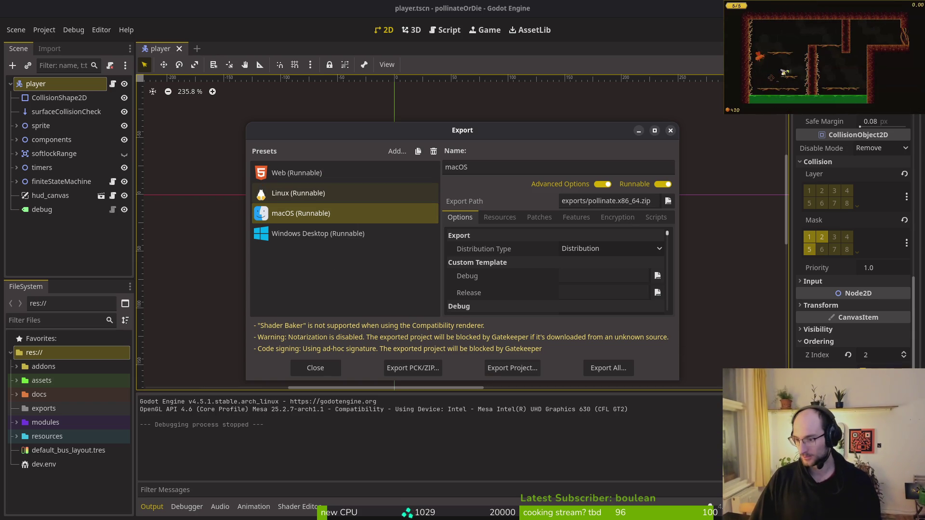
Move the exported macOS zip from exports into Downloads/pollinateBuilds/mac.
key(alt+Tab)
double_click(391, 200)
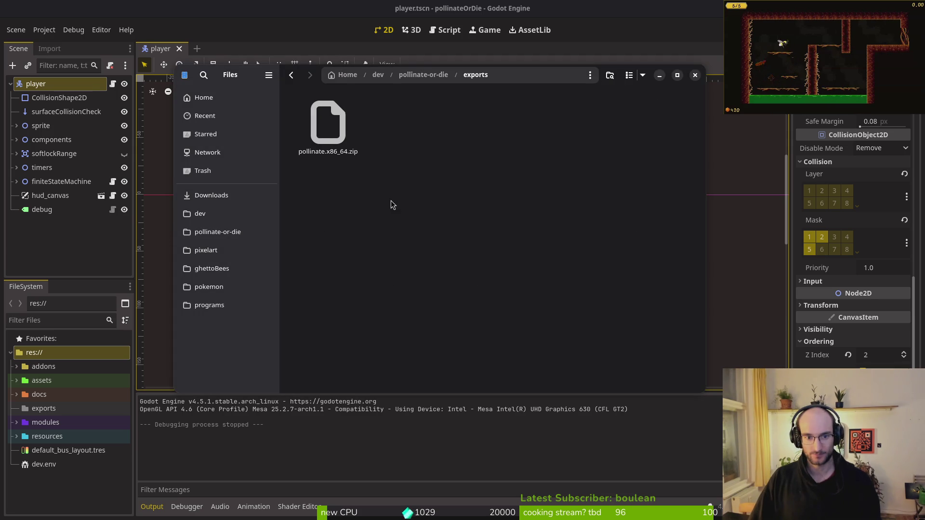
click(329, 123)
key(ctrl+x)
click(212, 195)
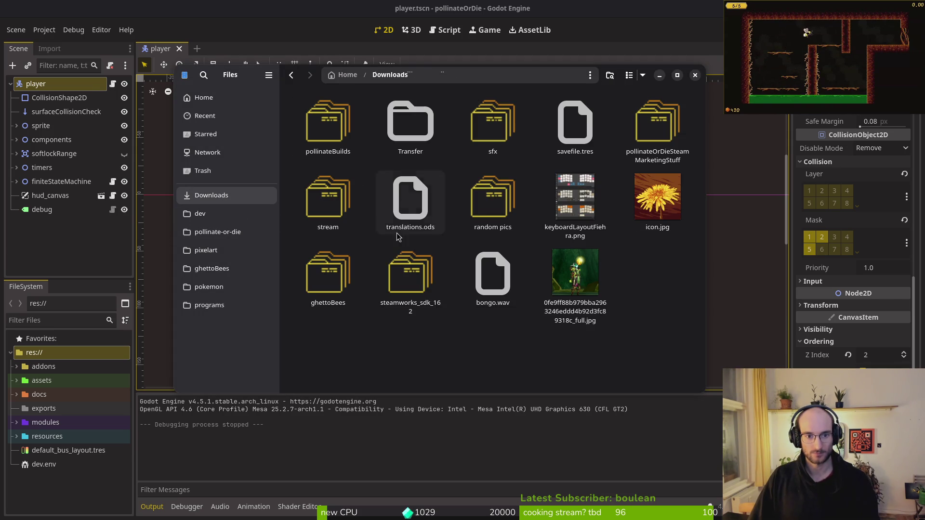
double_click(328, 123)
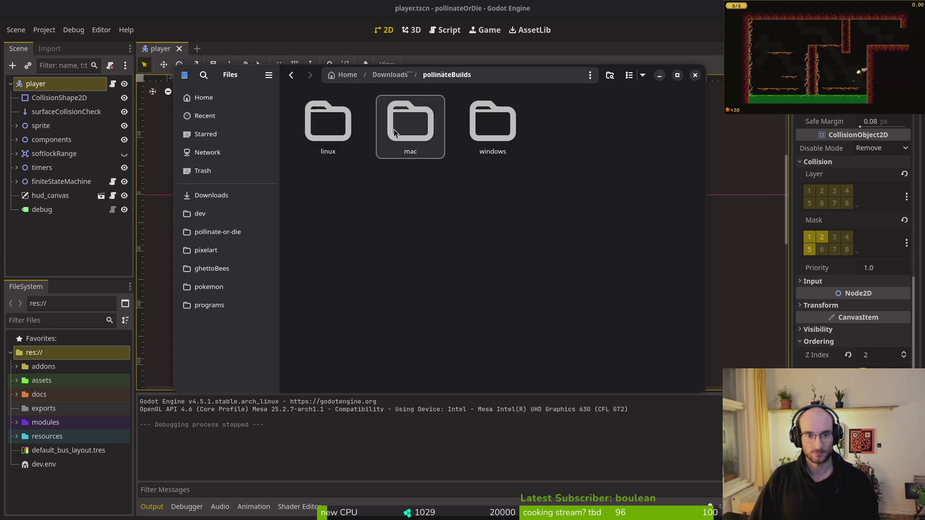
double_click(393, 131)
key(ctrl+v)
Extract the macOS zip, keep the .app and .command in mac, and trash the leftovers.
double_click(333, 133)
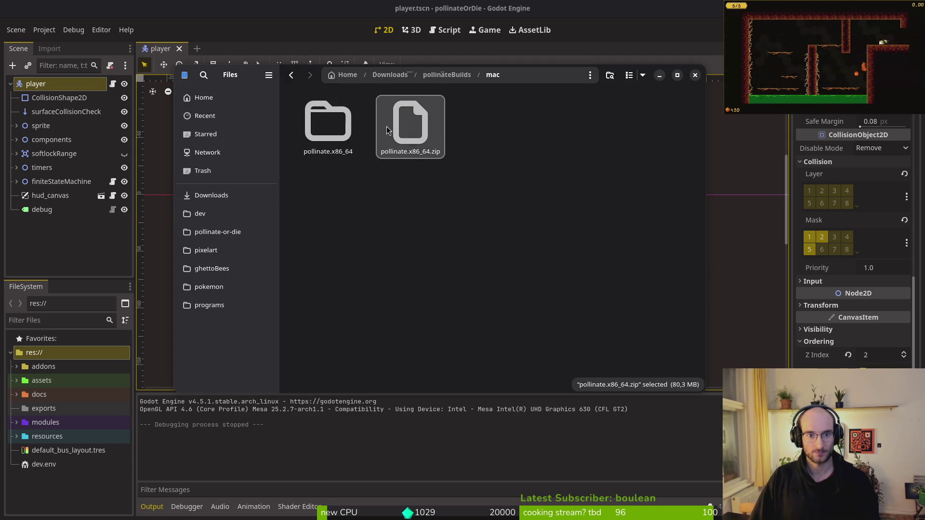
double_click(334, 126)
key(ctrl+a)
key(ctrl+x)
key(alt+Left)
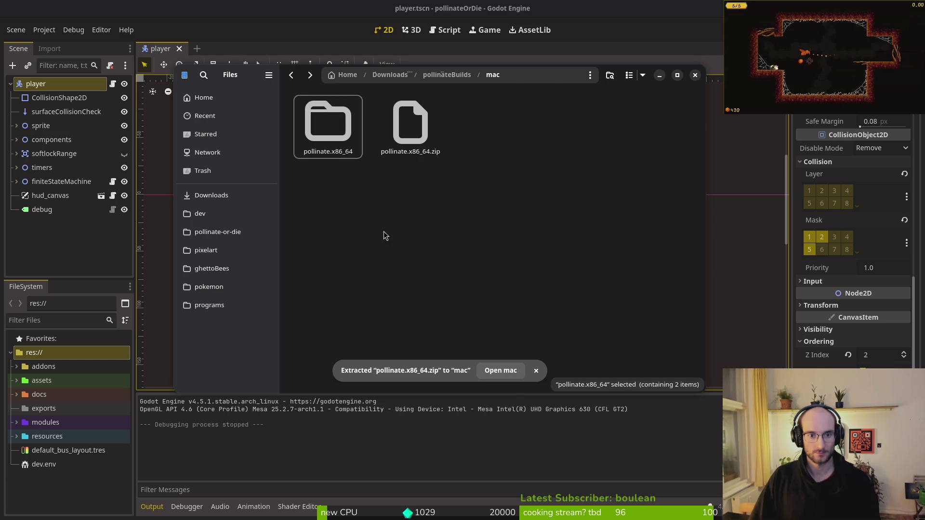
key(ctrl+v)
click(410, 123)
ctrl+click(327, 126)
key(Delete)
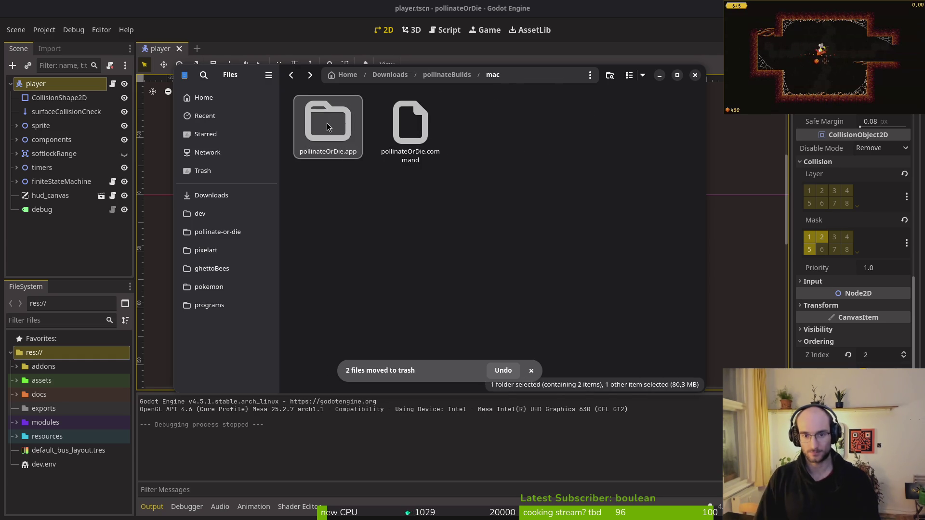
Export the Windows Desktop preset as pollinate.exe into exports.
click(71, 182)
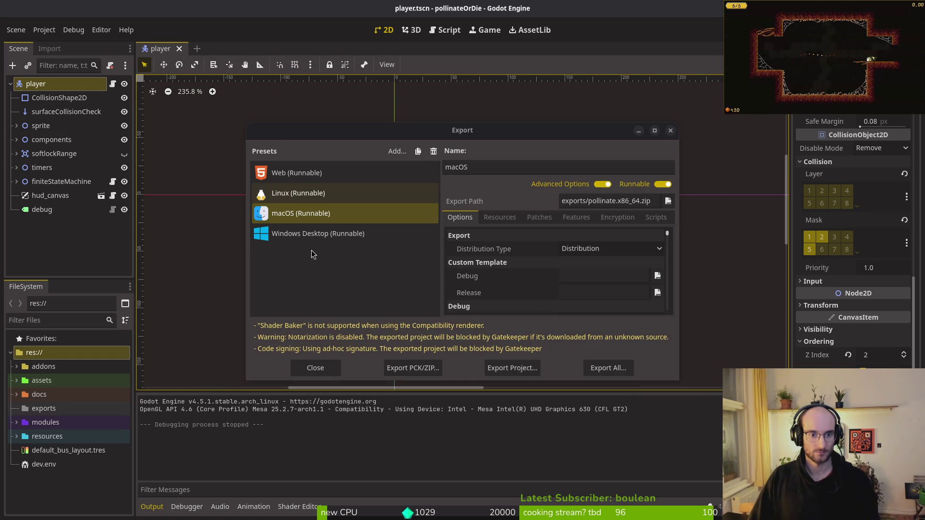
click(316, 233)
click(513, 368)
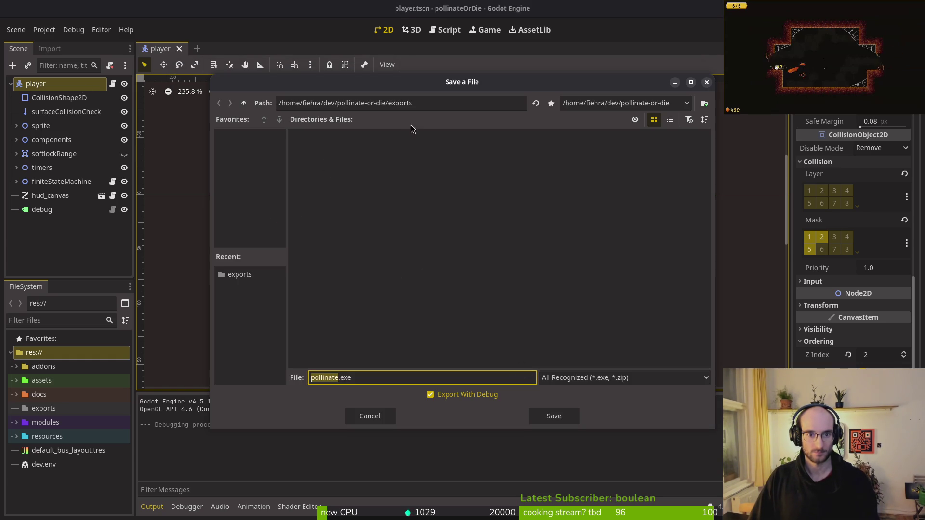
click(552, 416)
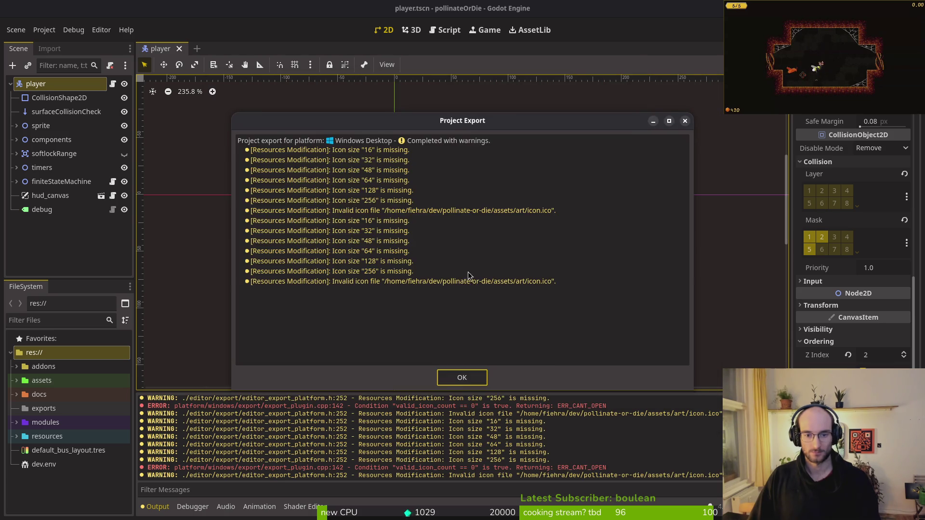
click(477, 383)
click(670, 130)
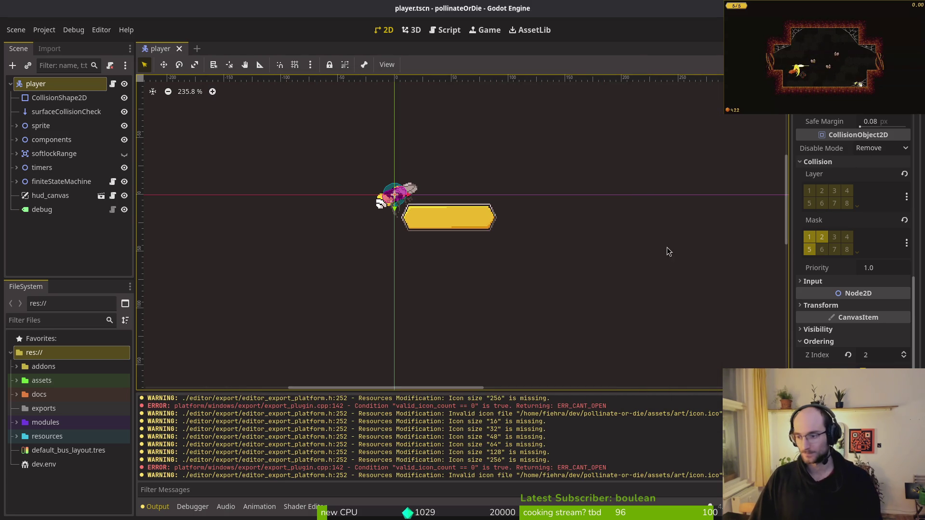
Copy the three exported Windows files into Downloads/pollinateBuilds/windows.
key(alt+Tab)
click(218, 232)
double_click(409, 206)
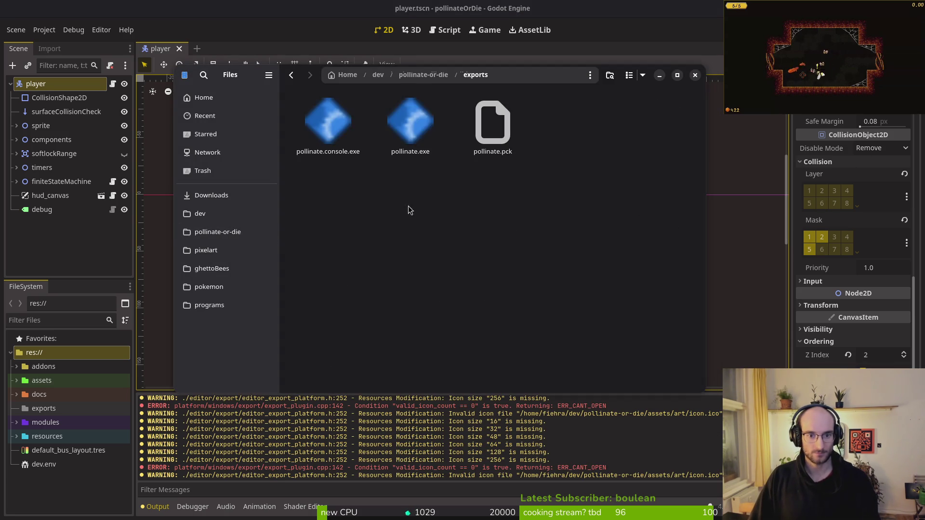
key(ctrl+a)
click(211, 195)
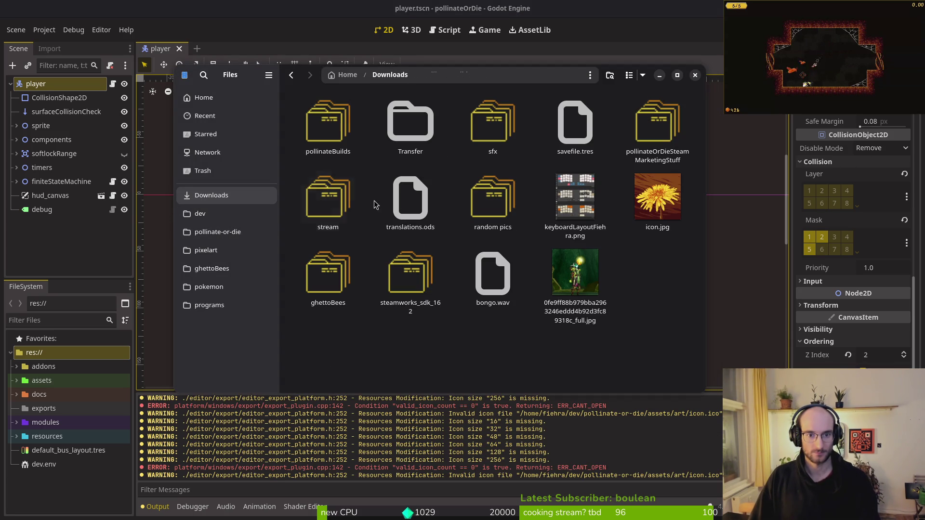
double_click(318, 121)
double_click(472, 122)
key(ctrl+v)
click(695, 75)
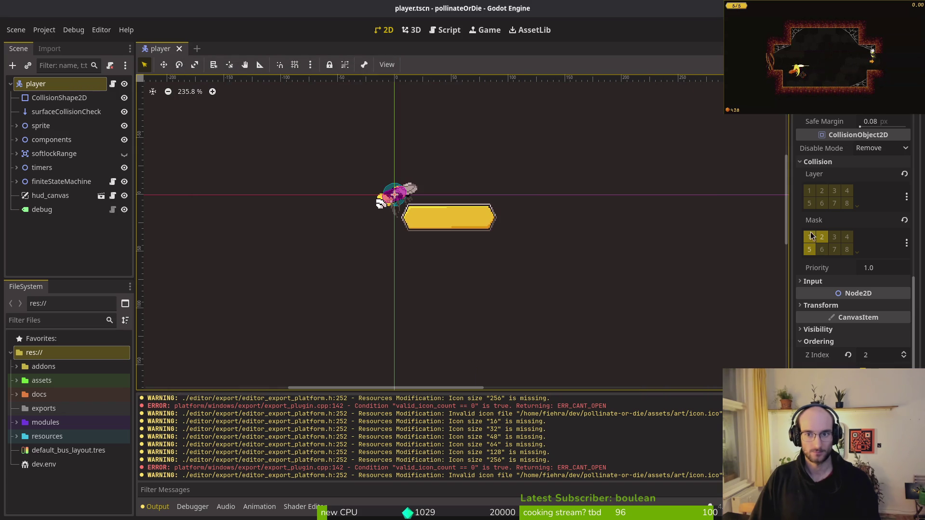
key(super)
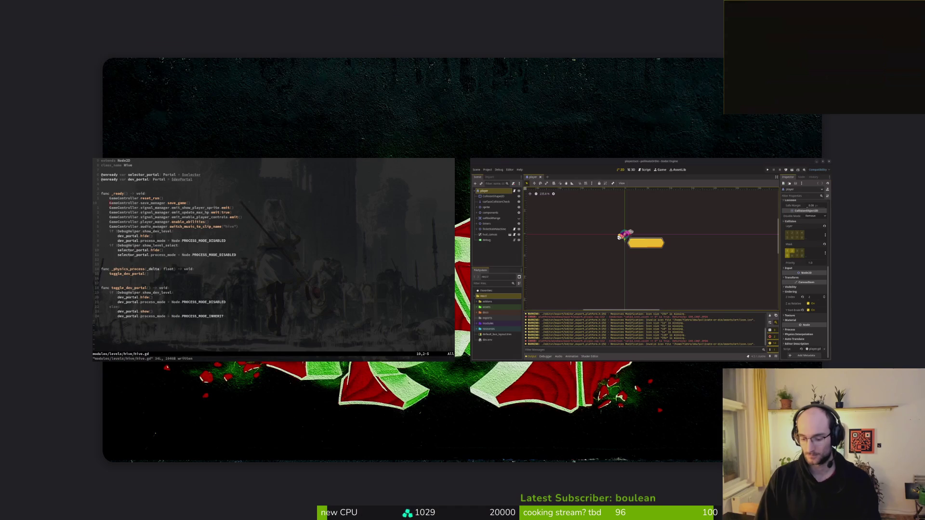
Quit vim and stage the hive.gd, tutorial_6.gd and skill_icon.gd changes in tig.
key(super)
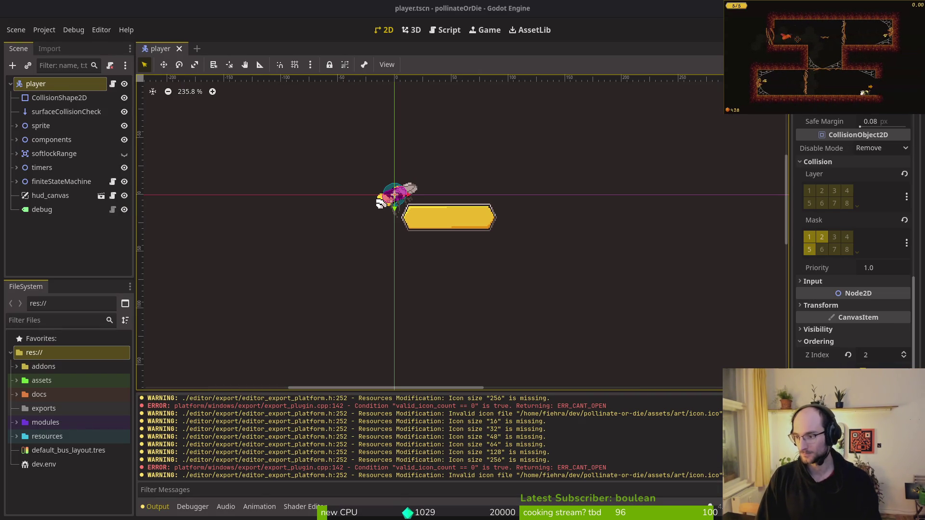
key(alt+Tab)
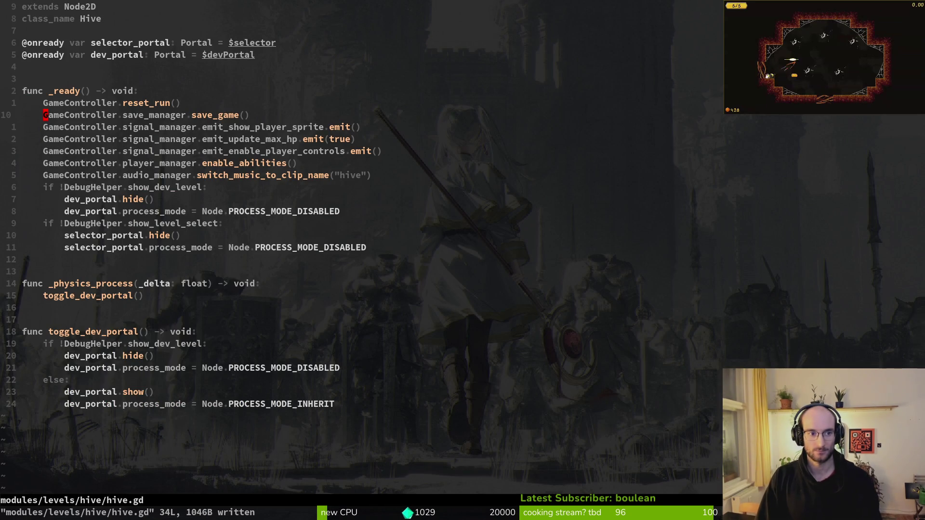
text(:q)
key(Return)
text(tig)
key(Return)
text(qtig)
key(Return)
key(Down)
key(Down)
key(Down)
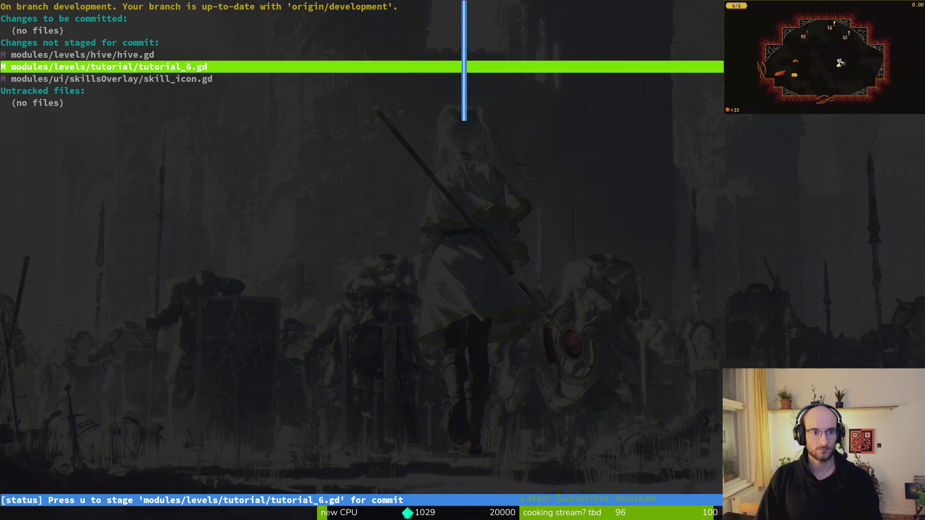
key(Return)
key(u)
Commit with the message 'saved more frequently, entering hive and seelcting skills'.
text(u)
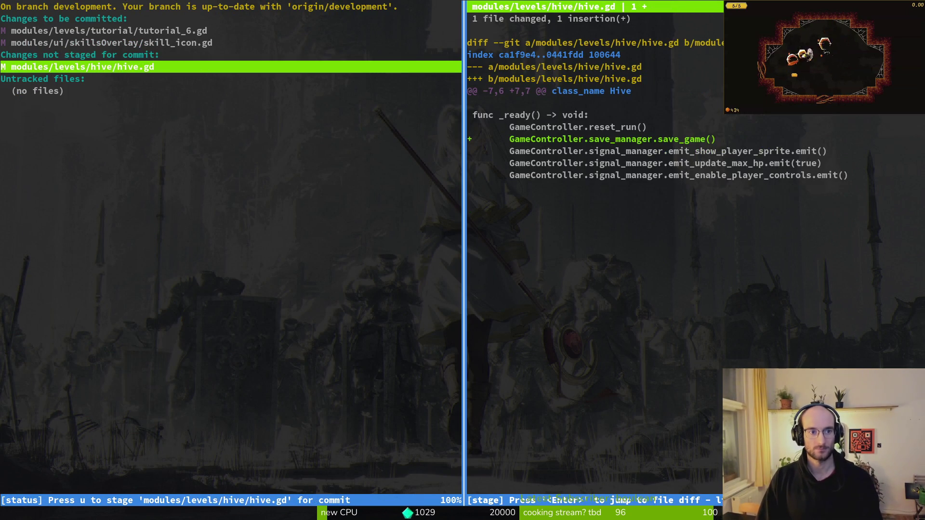
text(uqgit co)
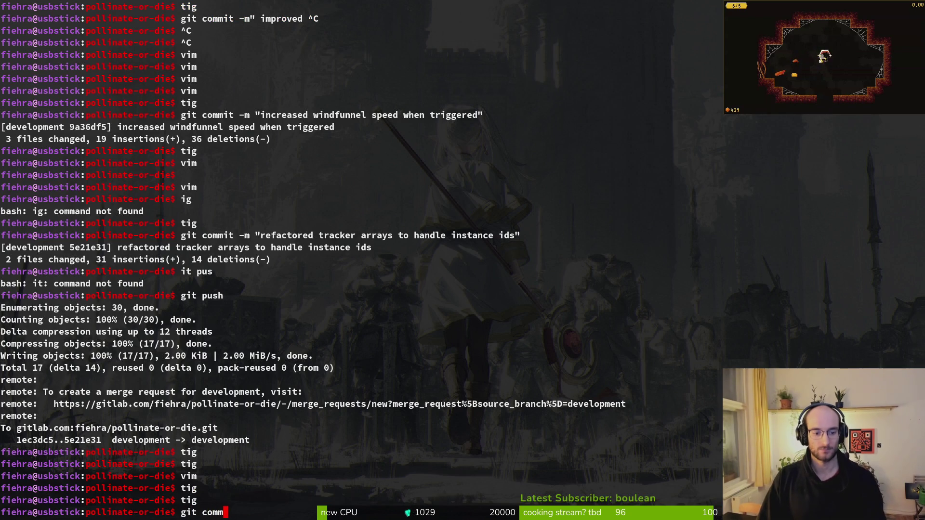
text(m "dave)
key(BackSpace)
key(BackSpace)
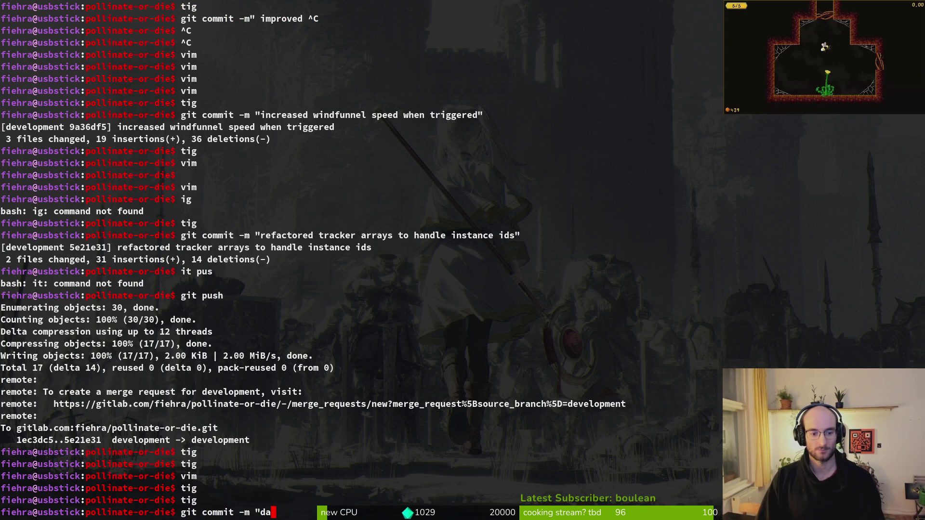
text(an)
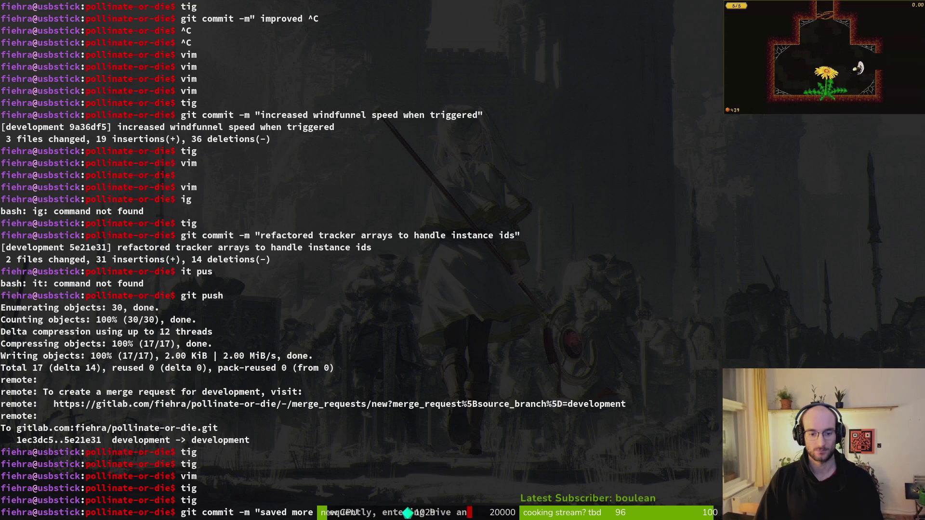
text(d se)
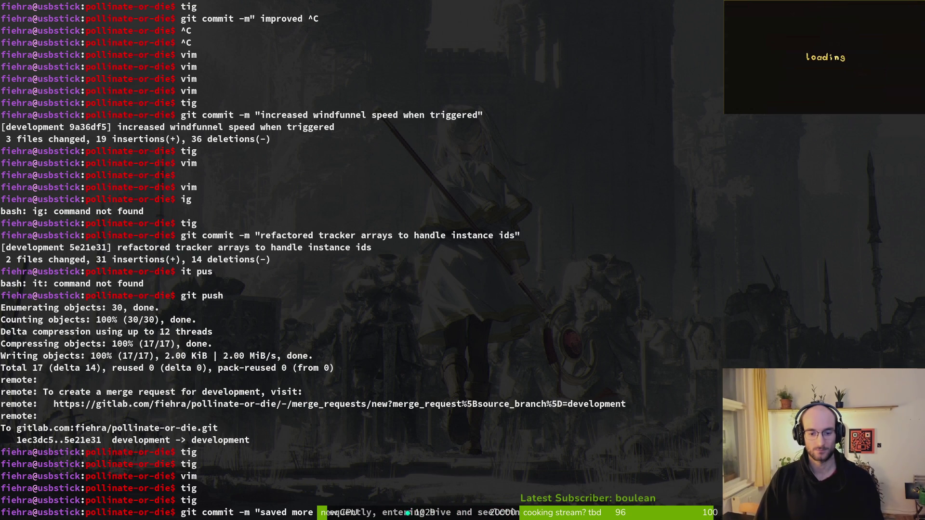
key(Return)
Push the new commit to the development branch with git push.
text(gi)
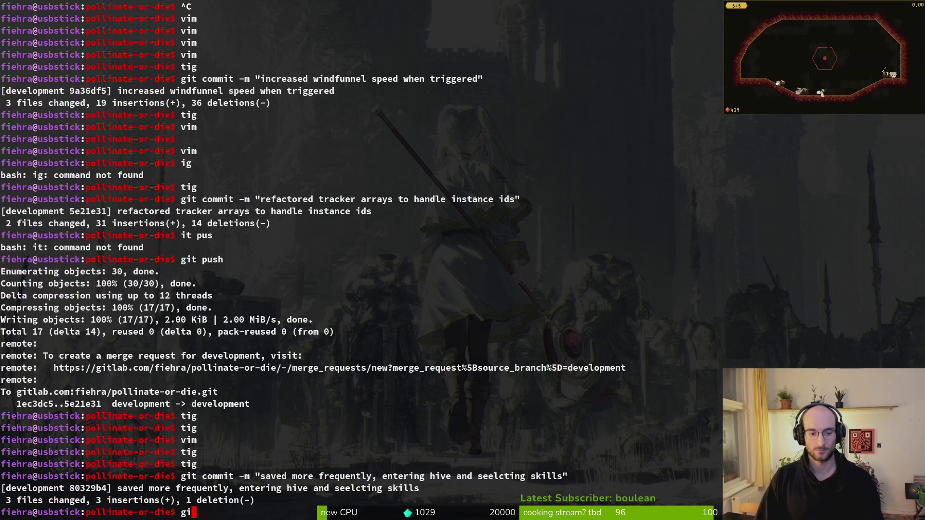
key(BackSpace)
key(BackSpace)
key(BackSpace)
text(t push)
key(Return)
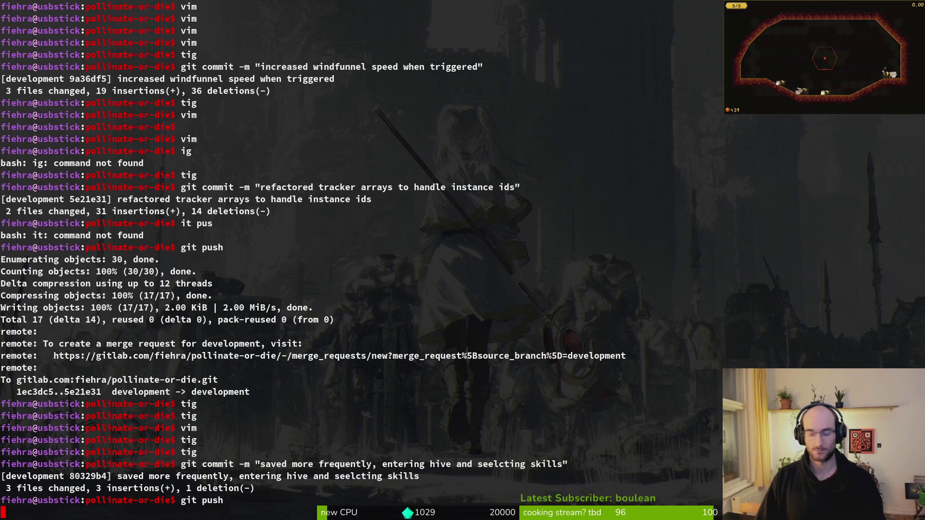
key(Return)
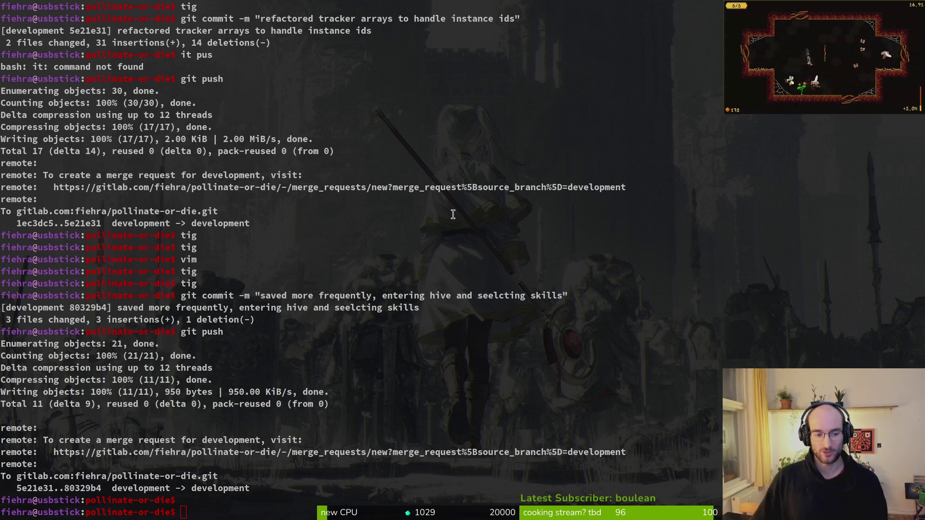
key(super)
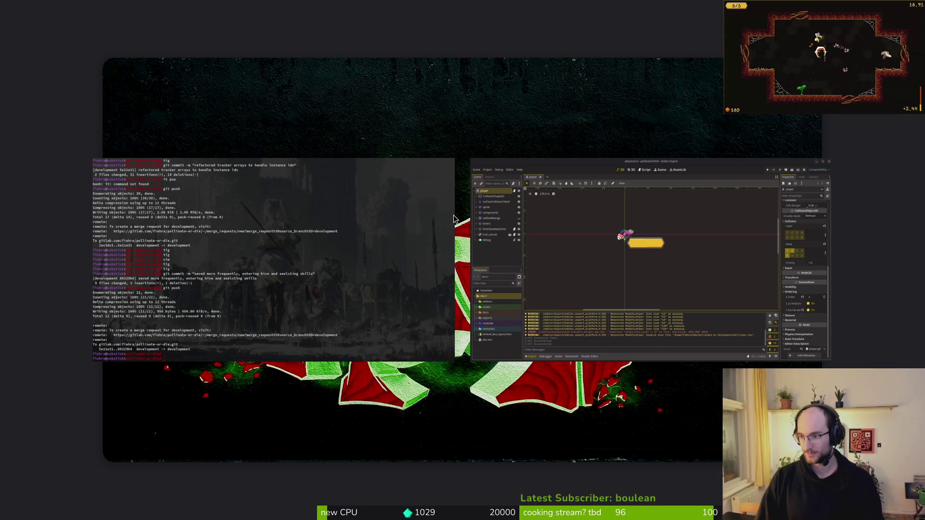
Check the latest development push on gitlab.com/fiehra in a new Brave window, then return to Godot.
click(453, 219)
text(git)
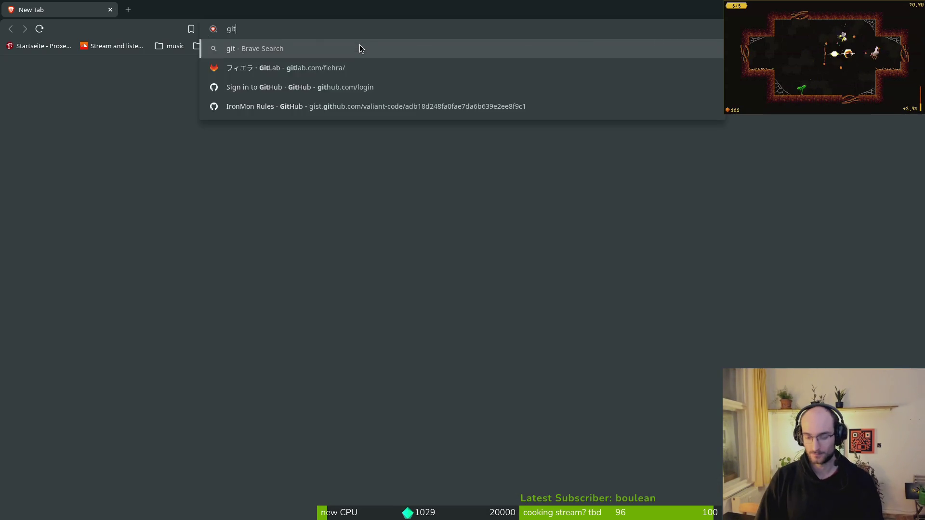
key(Return)
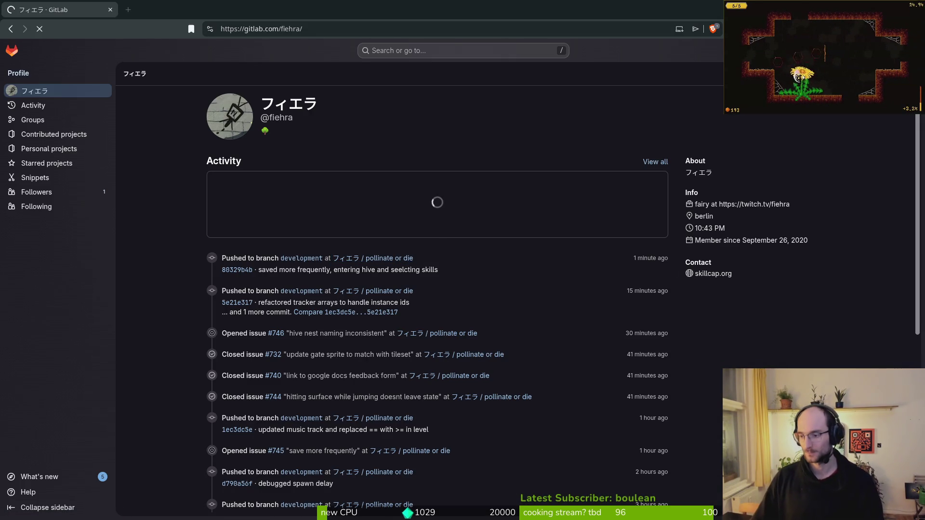
key(alt+Tab)
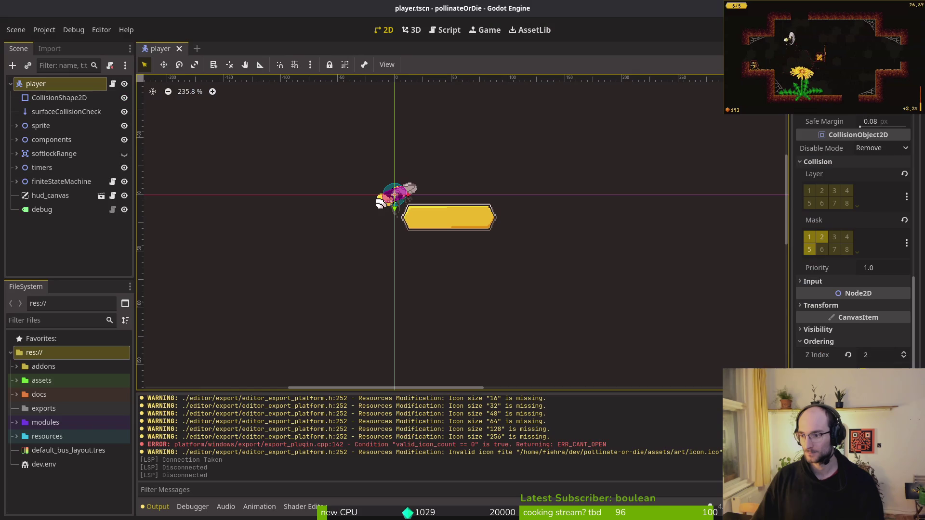
Change the project version to 0.22 in Project Settings.
click(44, 29)
click(49, 42)
click(557, 238)
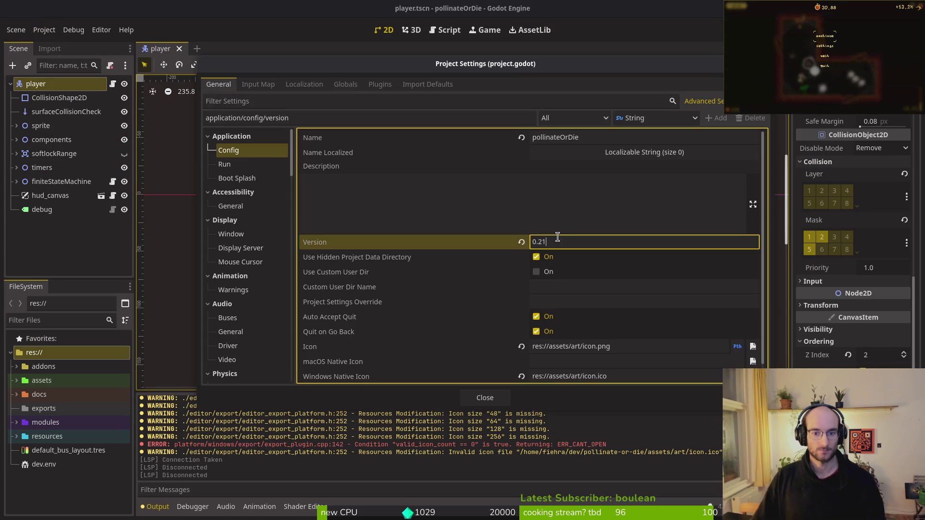
key(BackSpace)
text(2)
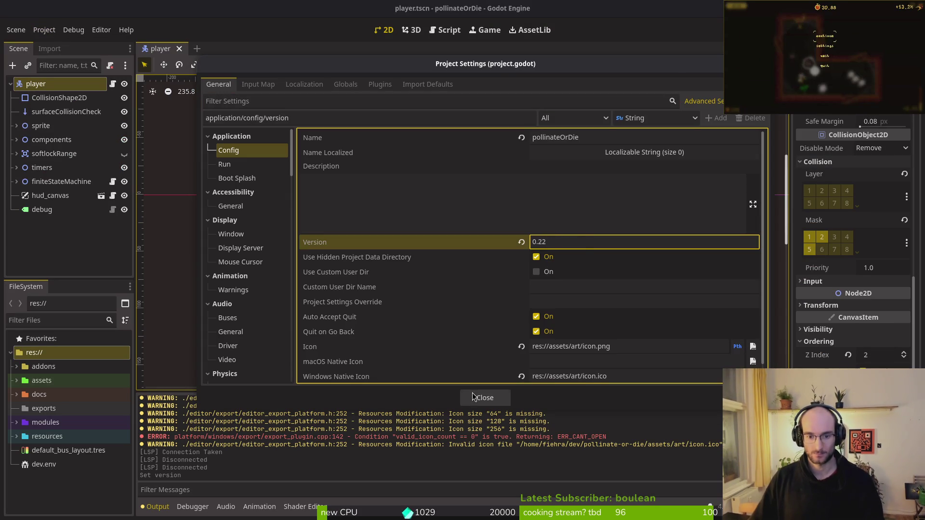
click(482, 397)
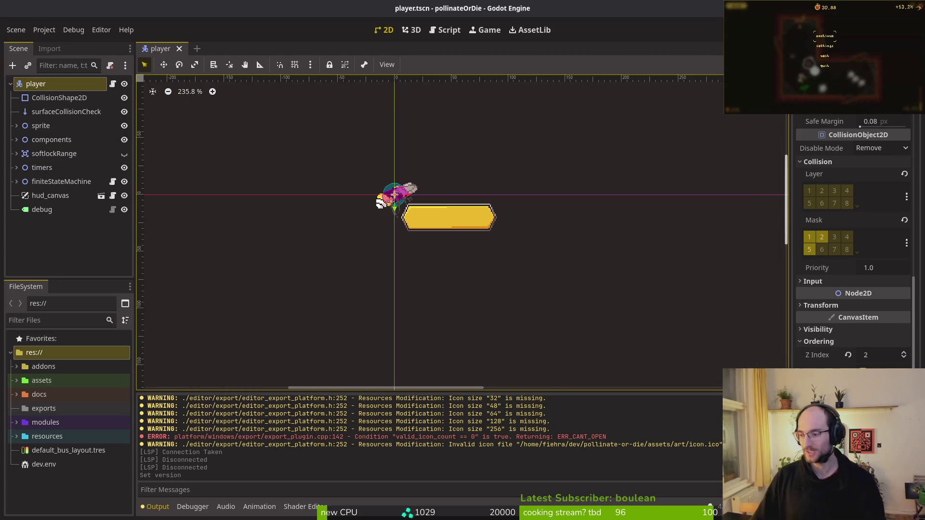
Trash the old build files in Downloads/pollinateBuilds/linux.
key(super+f)
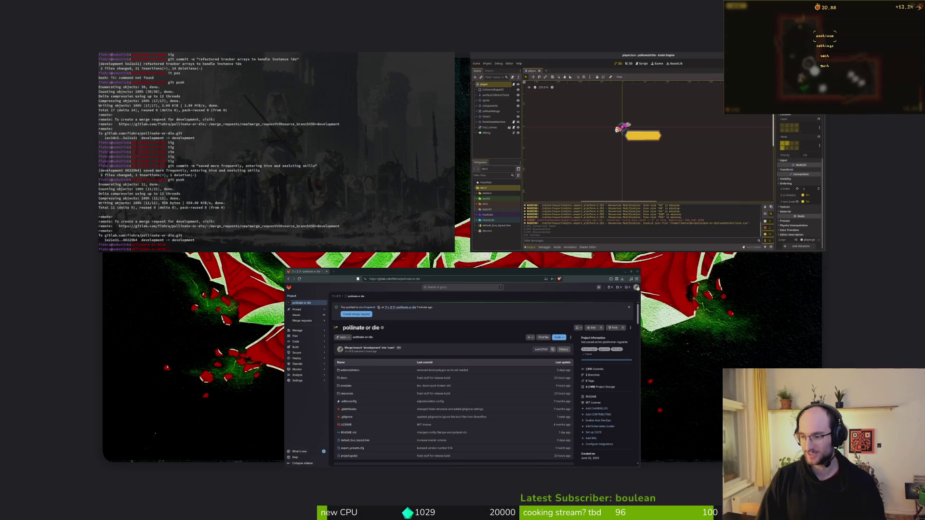
key(super+f)
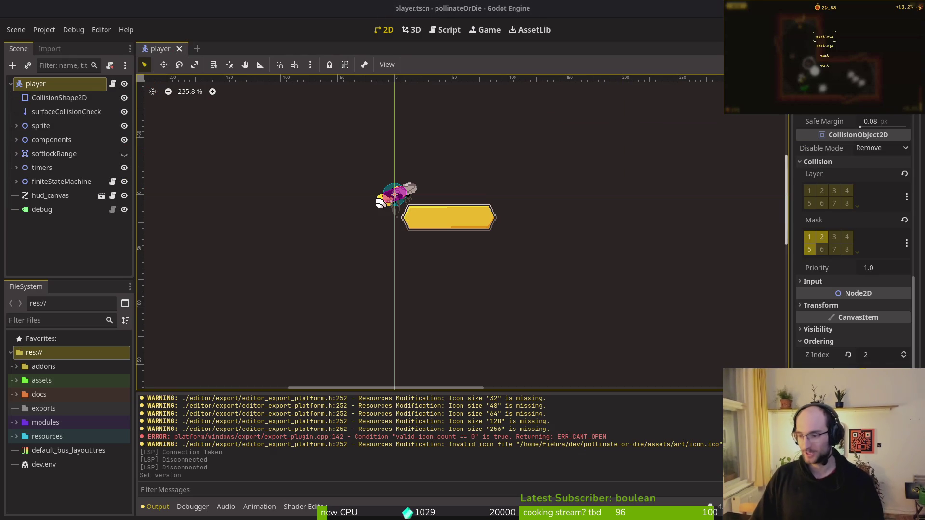
key(super+e)
double_click(486, 115)
double_click(322, 115)
double_click(322, 117)
key(ctrl+a)
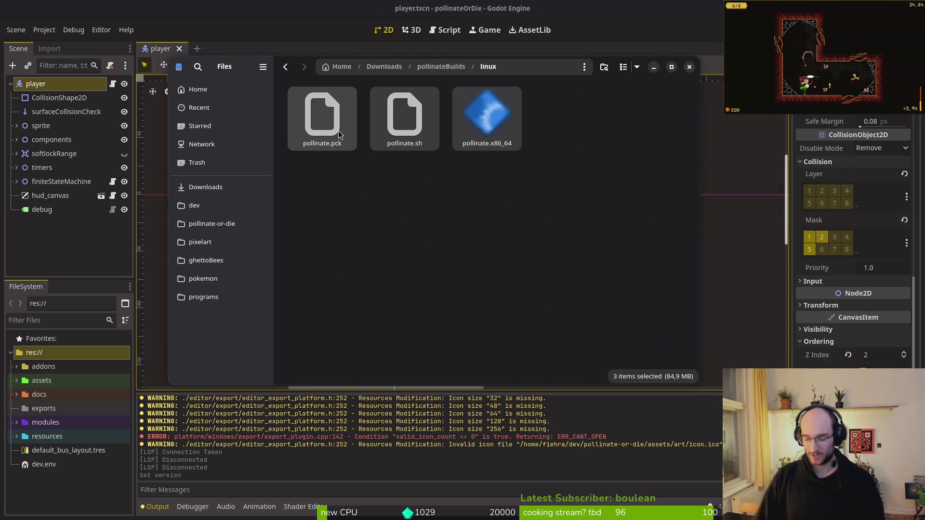
key(Delete)
key(alt+Left)
Trash the old build files in the pollinateBuilds mac and windows folders.
double_click(386, 96)
key(ctrl+a)
key(Delete)
key(alt+Left)
key(Right)
key(Return)
key(ctrl+a)
key(Delete)
key(alt+Left)
key(alt+Left)
key(ctrl+w)
Export the Linux preset build from the Export dialog.
click(44, 30)
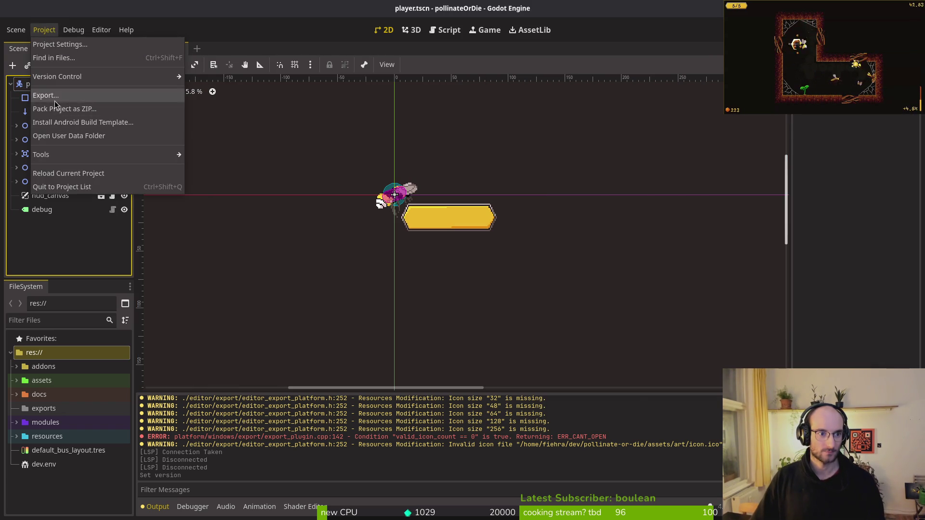
click(54, 100)
click(294, 199)
click(527, 367)
click(578, 418)
Move the exported Linux files from exports into pollinateBuilds/linux.
key(super+e)
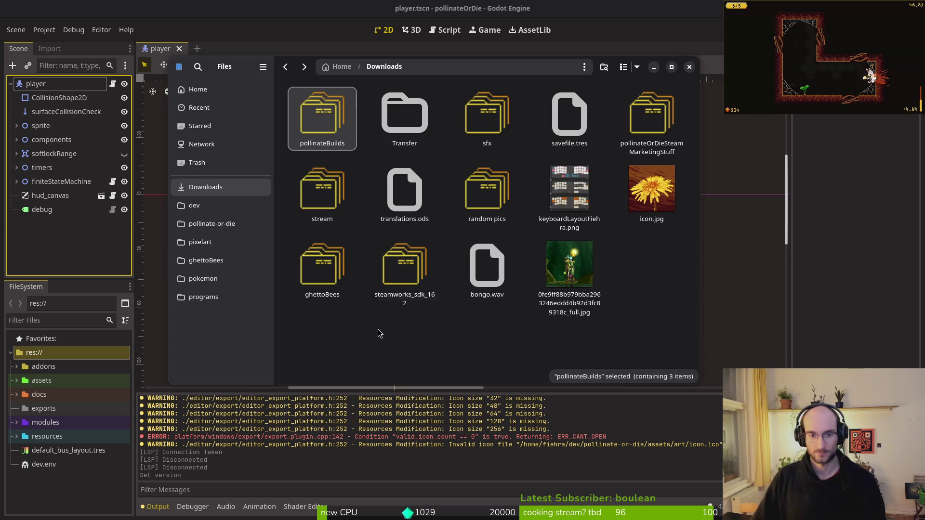
click(212, 224)
click(405, 204)
double_click(406, 204)
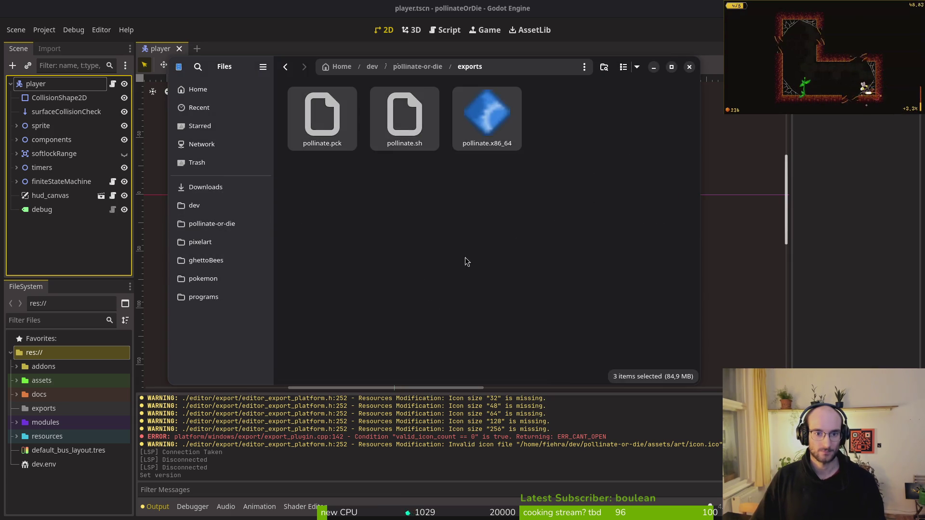
key(ctrl+a)
key(ctrl+x)
click(205, 186)
double_click(322, 113)
double_click(323, 113)
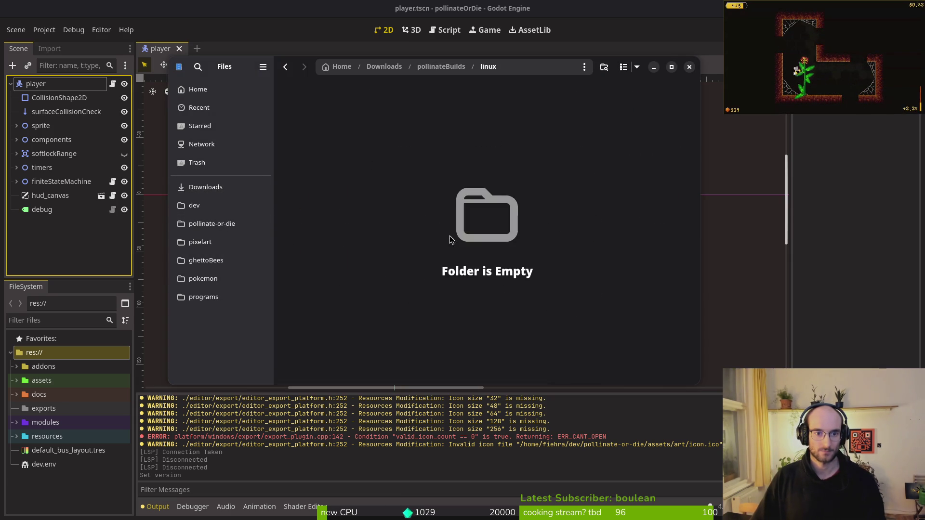
key(ctrl+v)
key(ctrl+w)
click(311, 199)
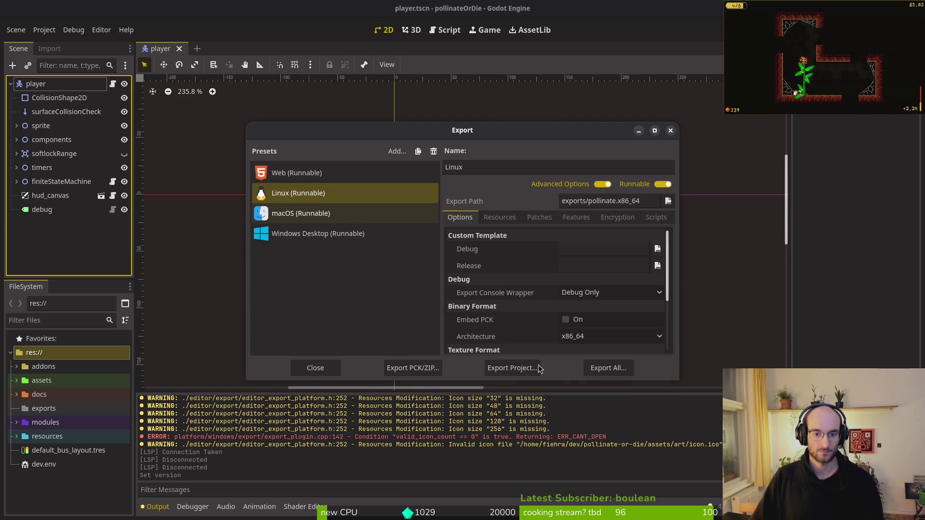
Export the macOS build from the Export dialog.
click(530, 367)
click(554, 418)
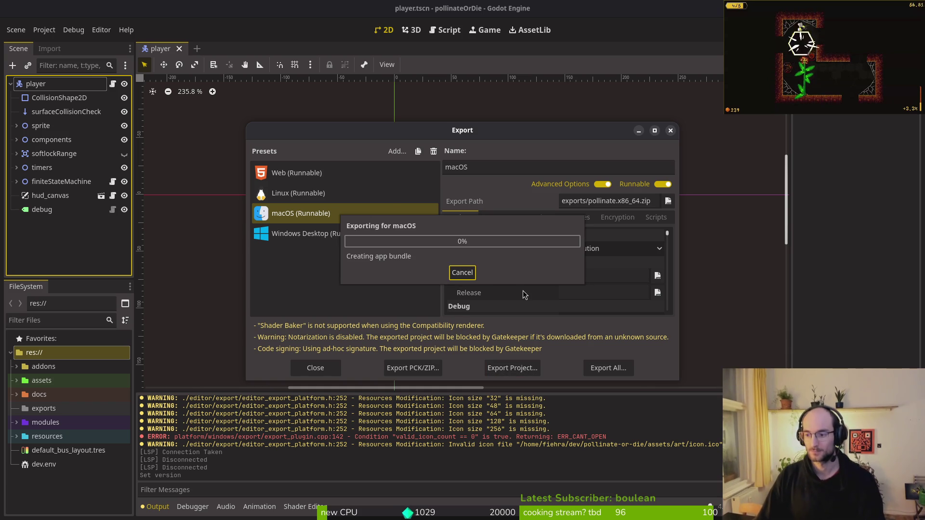
key(alt+Tab)
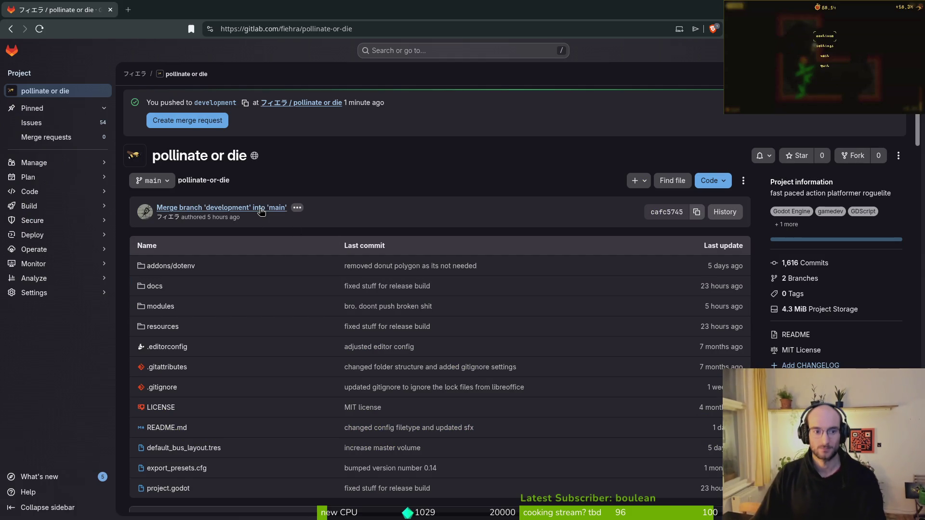
Follow the 'development' link in GitLab's push banner to view the branch's commits.
click(219, 103)
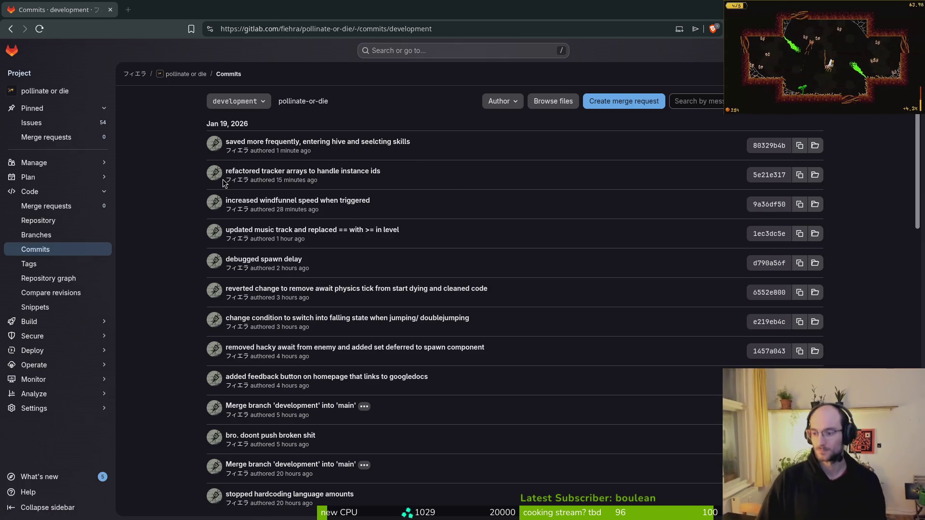
key(alt+Tab)
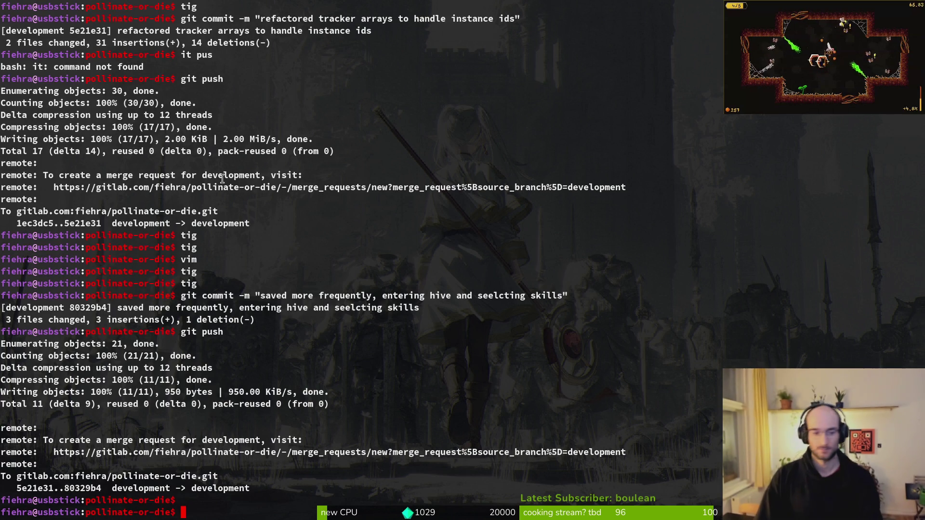
Review changes in tig and commit them as 'bumped version to 0.22'.
text(tig)
key(Return)
key(Down)
text(qgi)
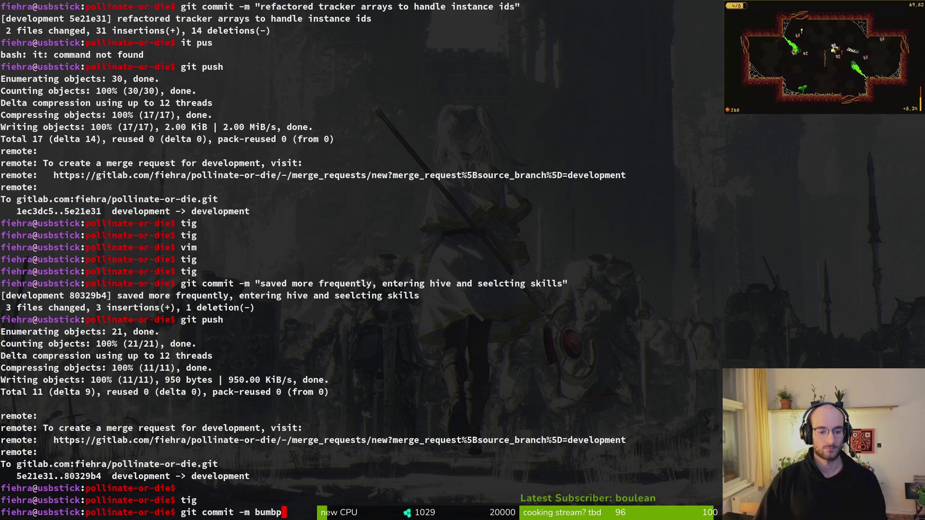
key(BackSpace)
key(BackSpace)
key(BackSpace)
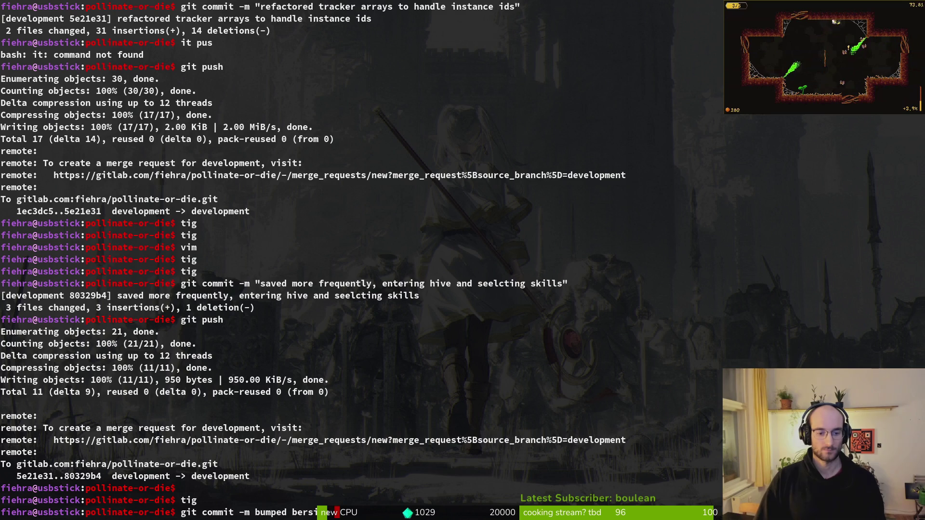
text(")
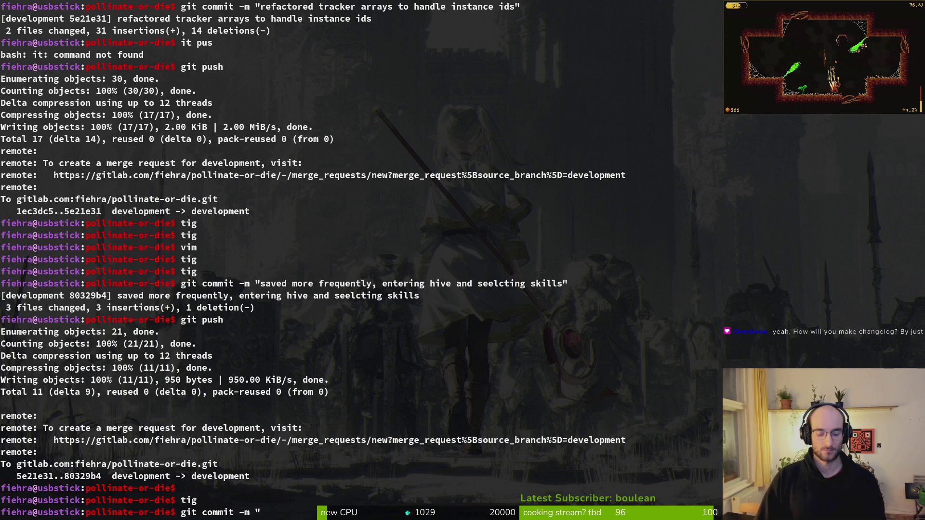
text(s)
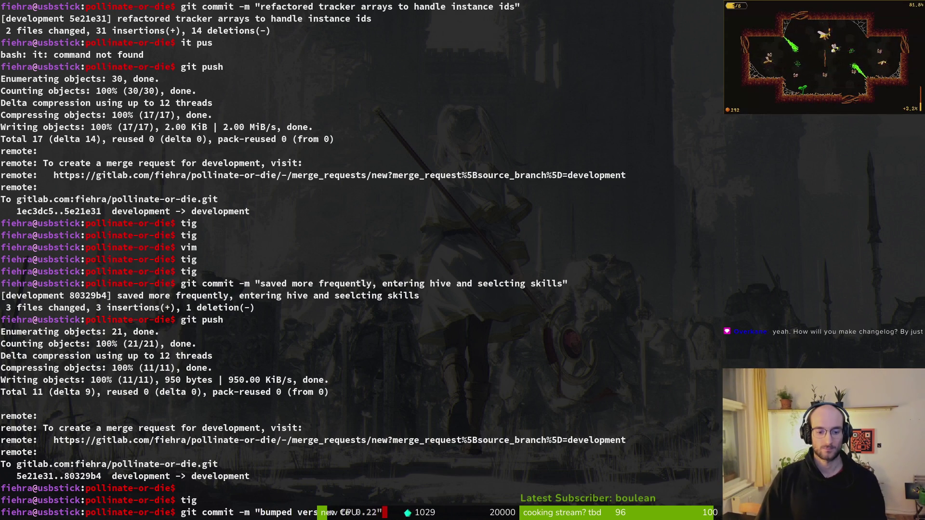
key(Return)
Push the version-bump commit to GitLab with git push.
text(git push)
key(Return)
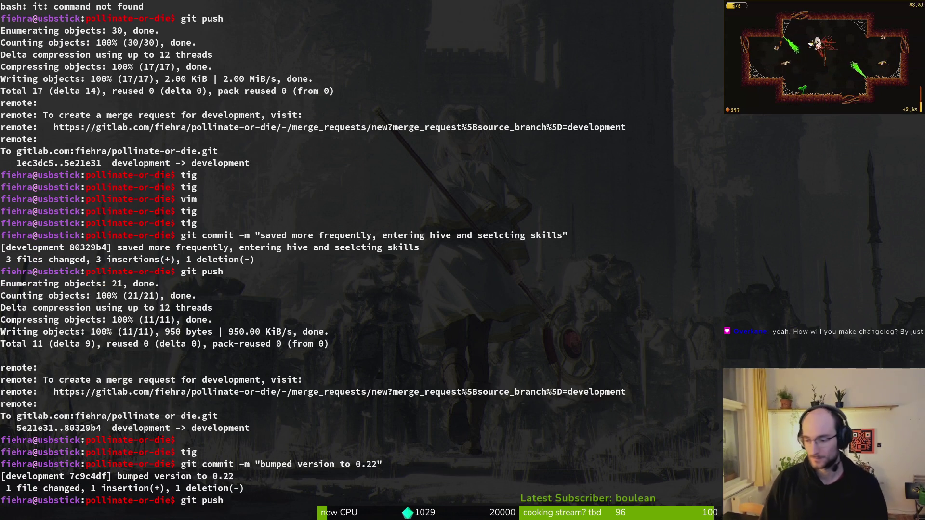
key(alt+Tab)
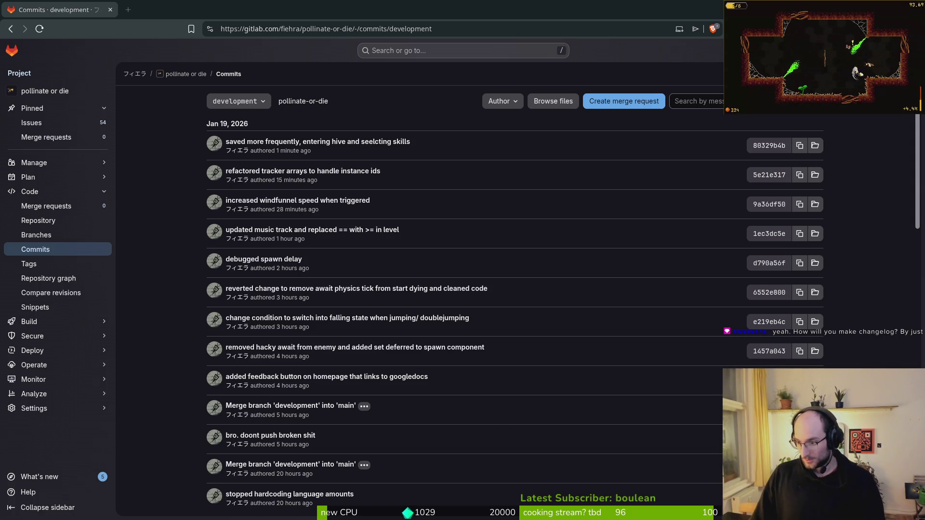
Paste the macOS build zip into the empty pollinateBuilds/mac folder.
key(alt+Tab)
key(alt+Tab)
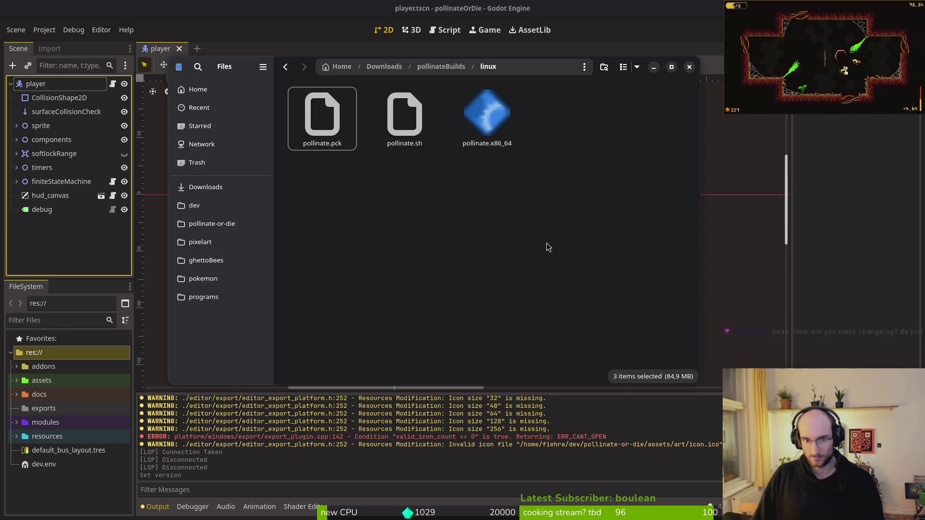
click(212, 224)
double_click(406, 185)
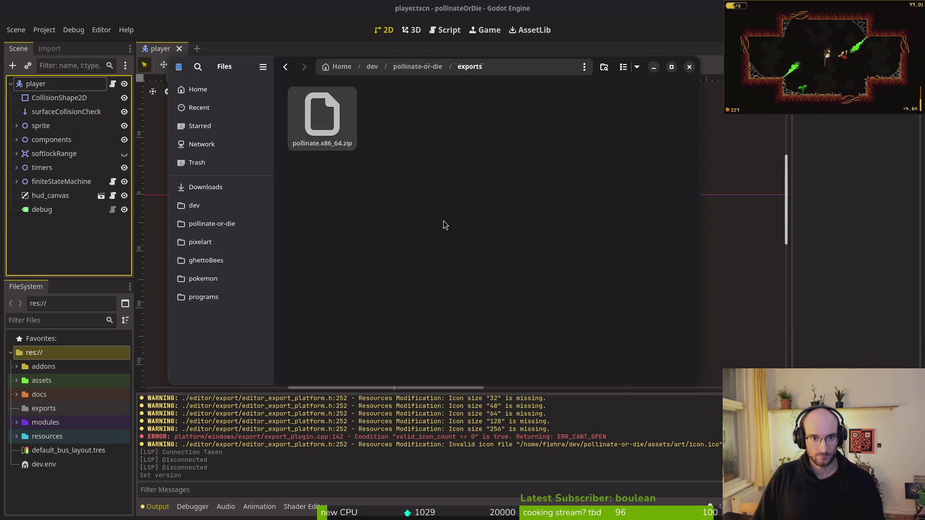
click(206, 187)
double_click(321, 114)
double_click(397, 109)
key(ctrl+v)
Extract the zip, keep pollinateOrDie.app and .command in mac, and trash the zip and folder.
key(Return)
key(Left)
key(Return)
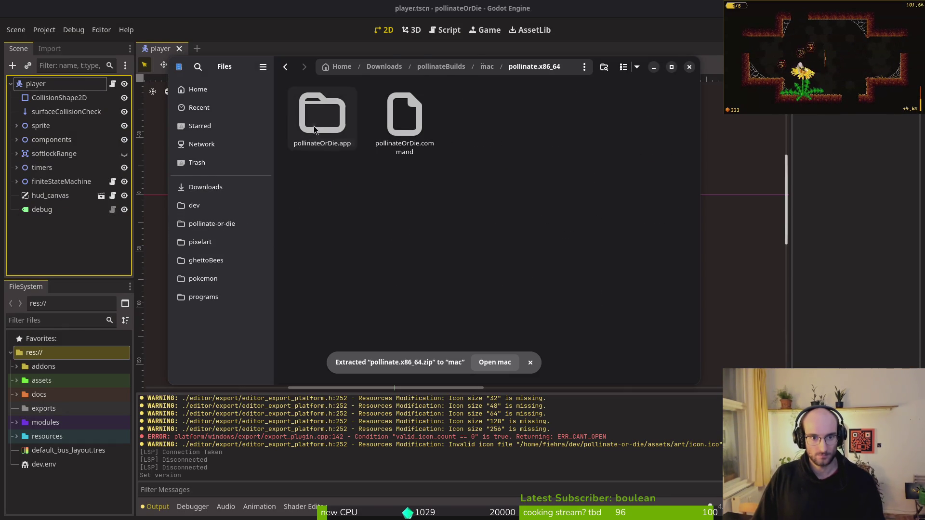
key(ctrl+a)
key(ctrl+x)
key(alt+Left)
key(ctrl+v)
ctrl+click(420, 111)
key(Delete)
key(alt+Left)
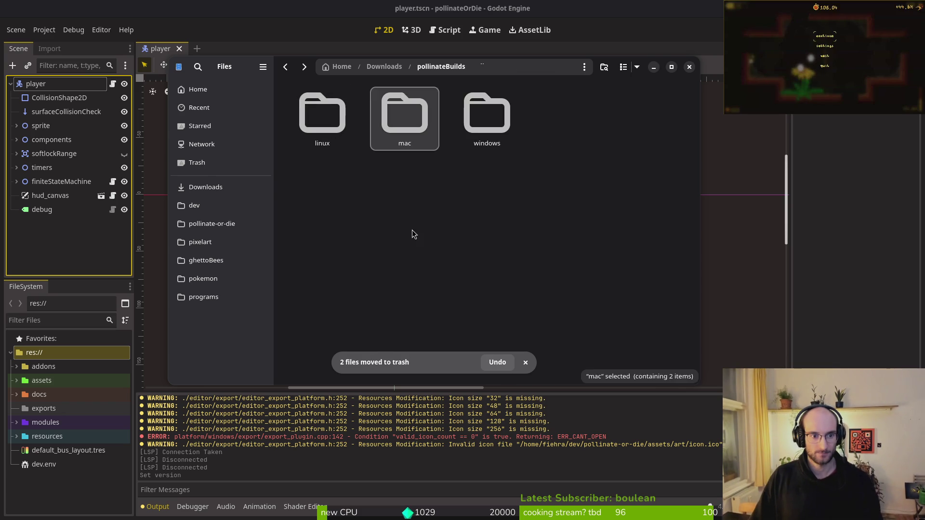
key(alt+Left)
click(39, 18)
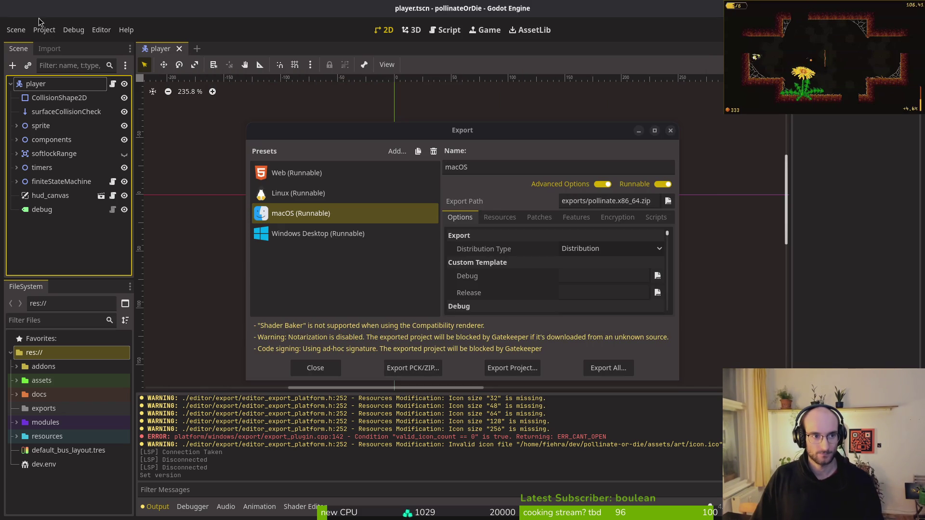
Export the Windows Desktop preset as pollinate.exe, dismissing the export warnings report.
click(306, 236)
click(501, 367)
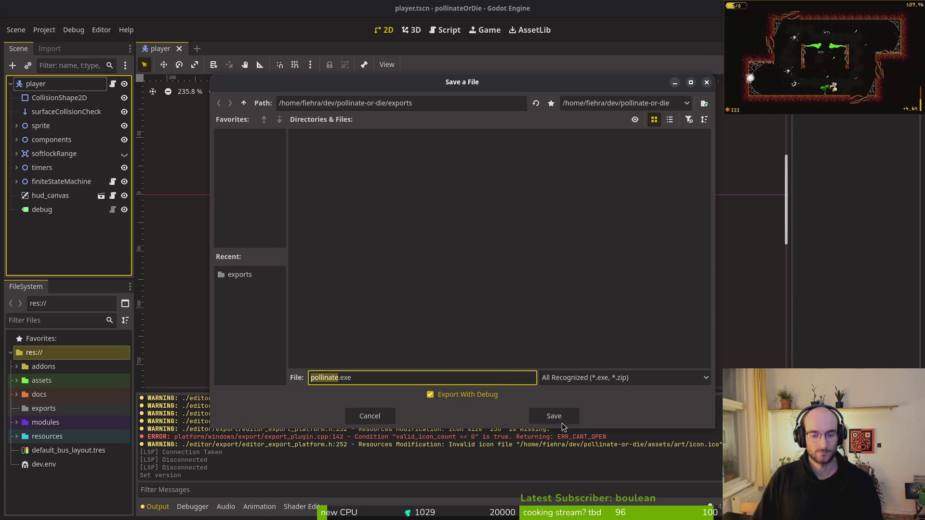
click(566, 422)
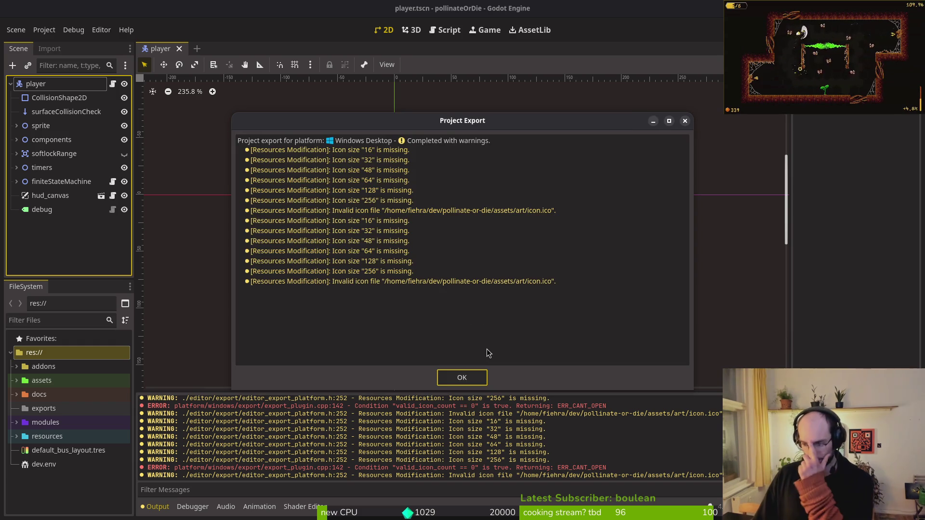
click(484, 375)
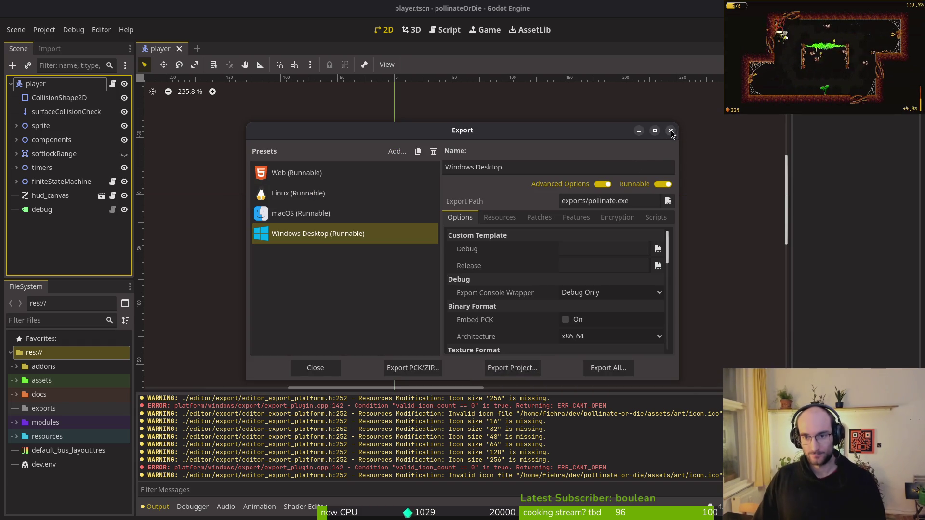
click(670, 130)
Move the exported Windows files from the project's exports folder into Downloads/pollinateBuilds/windows.
click(212, 224)
double_click(405, 193)
key(ctrl+a)
click(205, 187)
click(332, 117)
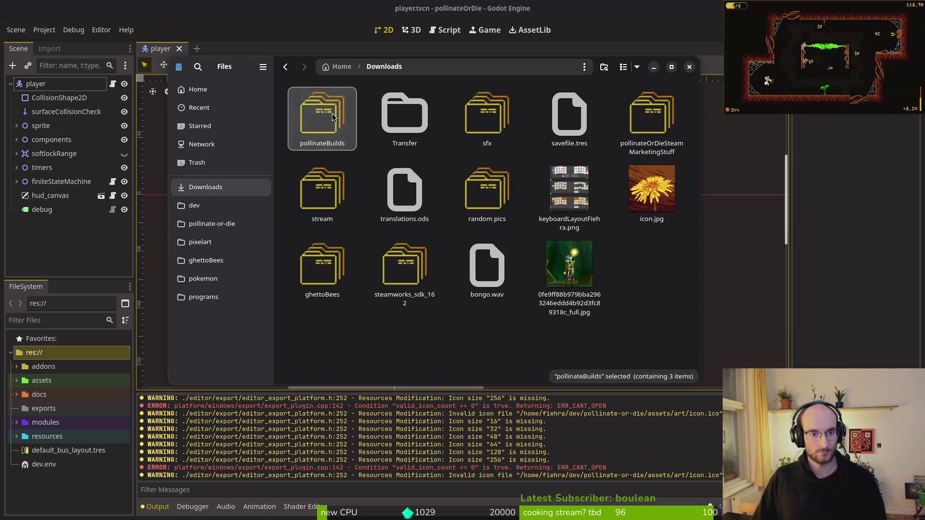
double_click(332, 117)
double_click(487, 116)
click(689, 67)
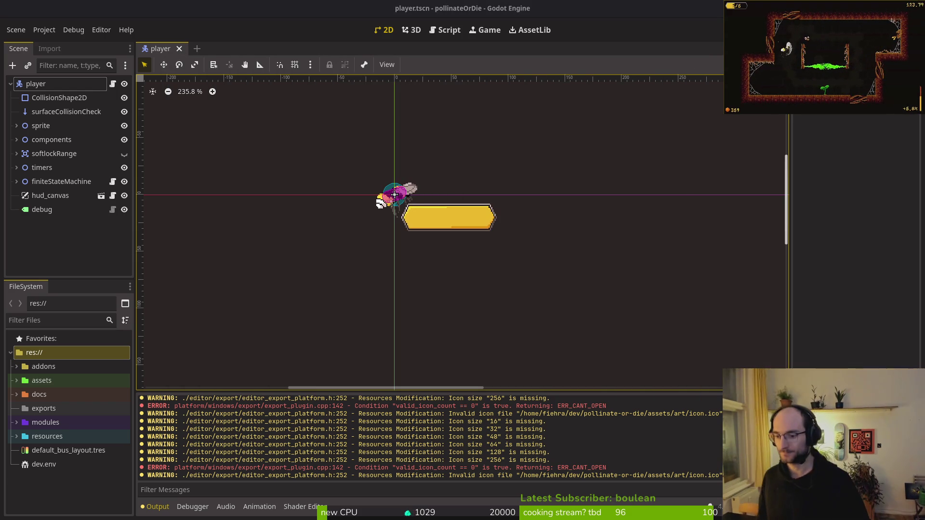
key(alt+Tab)
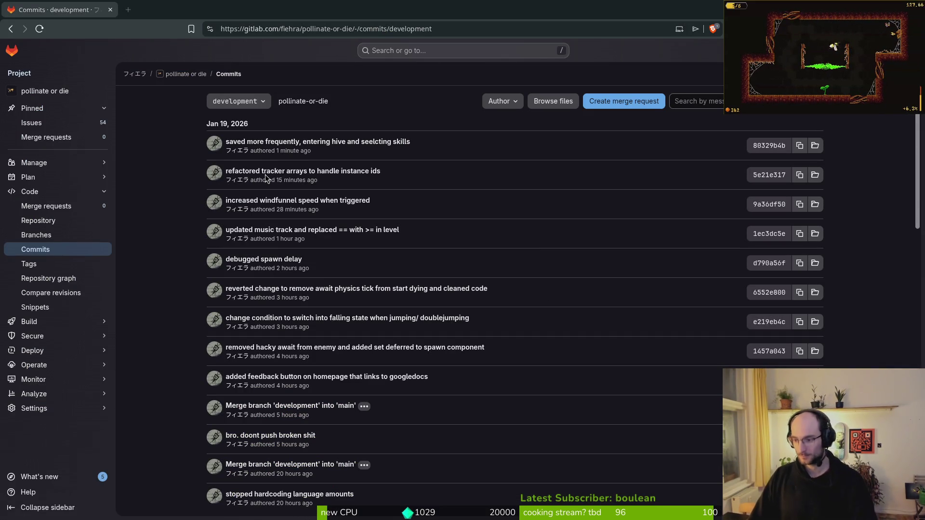
Open docs/changelog.md in vim using the project file finder.
key(alt+Tab)
key(alt+Tab)
key(alt+Tab)
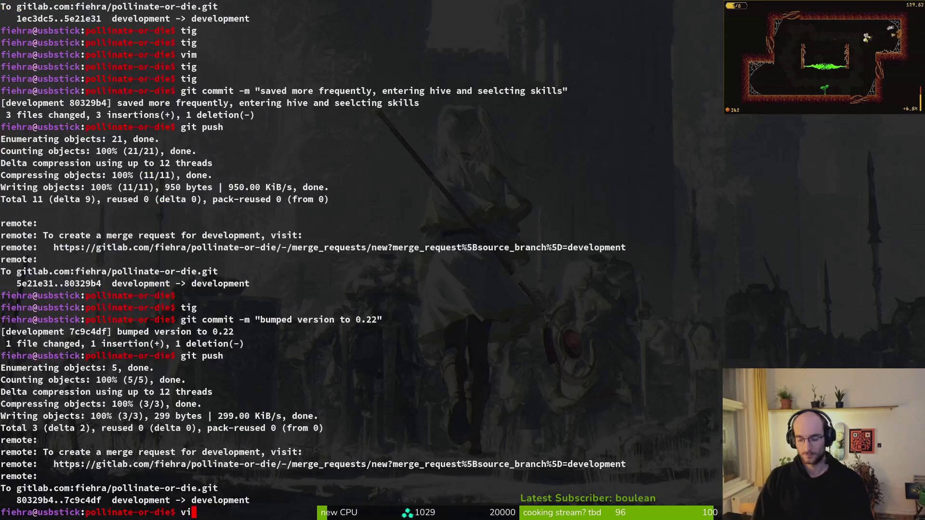
key(alt+Tab)
key(Tab)
text(chan)
key(Return)
Paste two copies of the '## 0.20' heading above the 0.20 section.
key(shift+v)
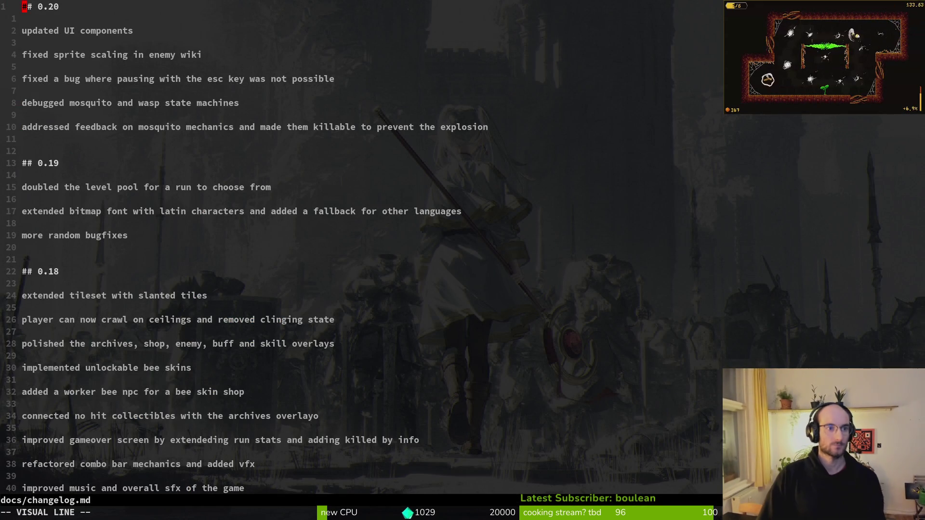
key(Escape)
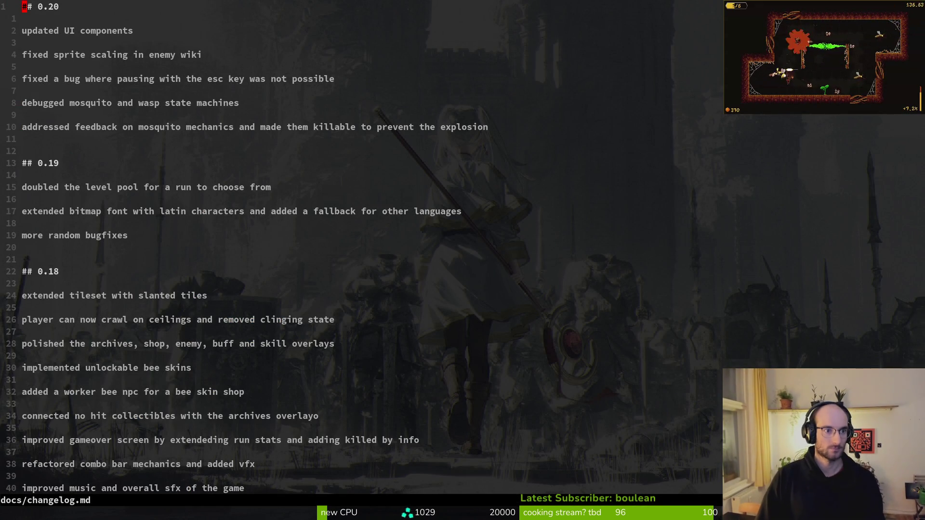
key(shift+v)
key(Escape)
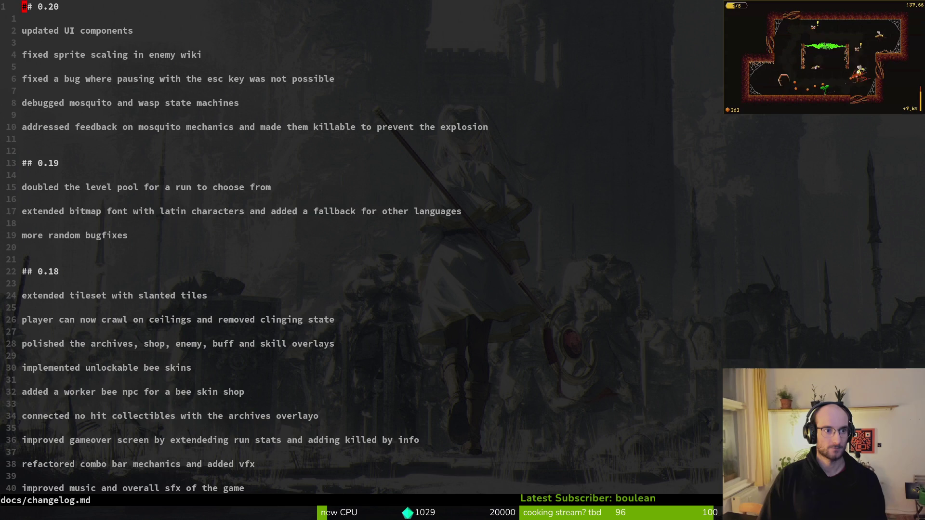
key(p)
key(shift+v)
key(Escape)
key(shift+v)
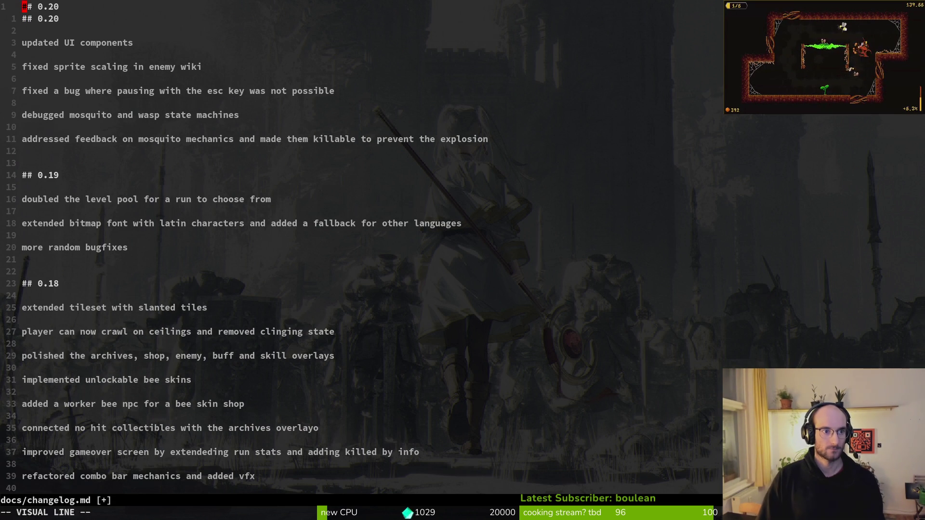
key(Escape)
key(shift+p)
Insert blank lines between the duplicated headings and save the changelog with :w.
key(o)
key(Return)
key(Return)
key(Escape)
key(j)
key(o)
key(Return)
key(Return)
key(Escape)
text(:w)
key(Return)
key(k)
Rename the duplicated headings to '## 0.21' and '## 0.22' and save.
key(j)
key(j)
key(k)
key(k)
key(k)
key(w)
key(w)
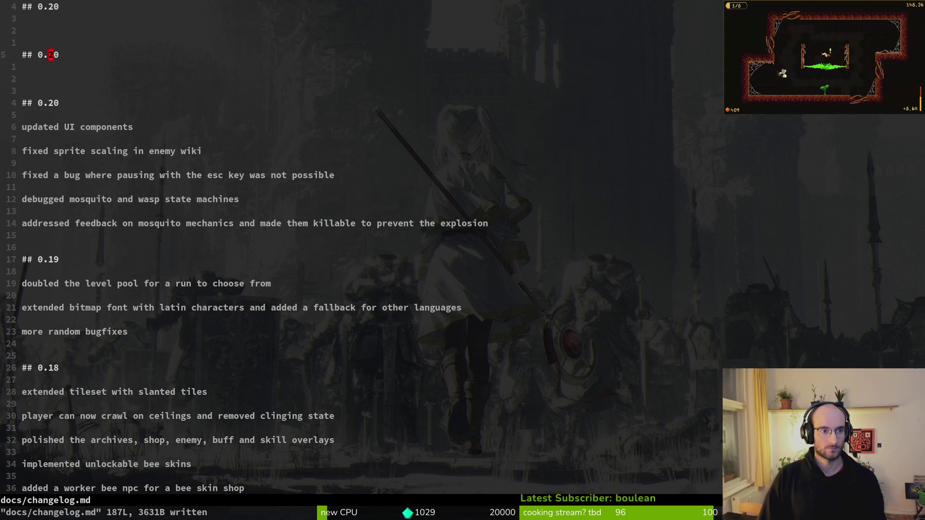
key(o)
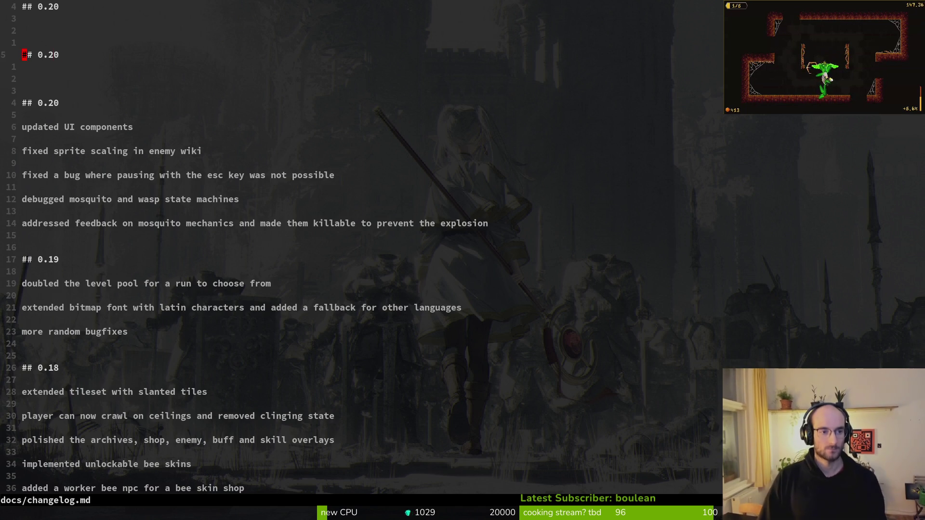
key(A)
key(BackSpace)
key(Escape)
key(k)
key(k)
key(k)
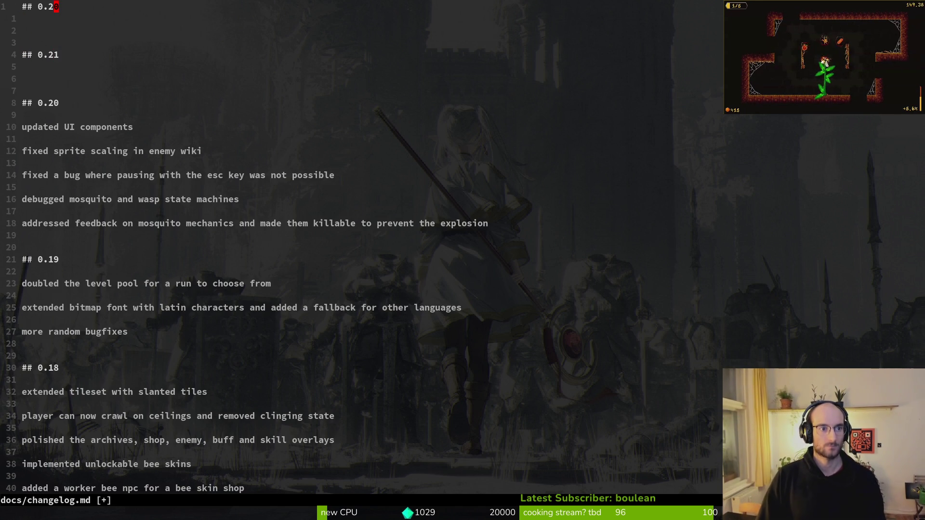
key(A)
key(BackSpace)
text(2)
key(Escape)
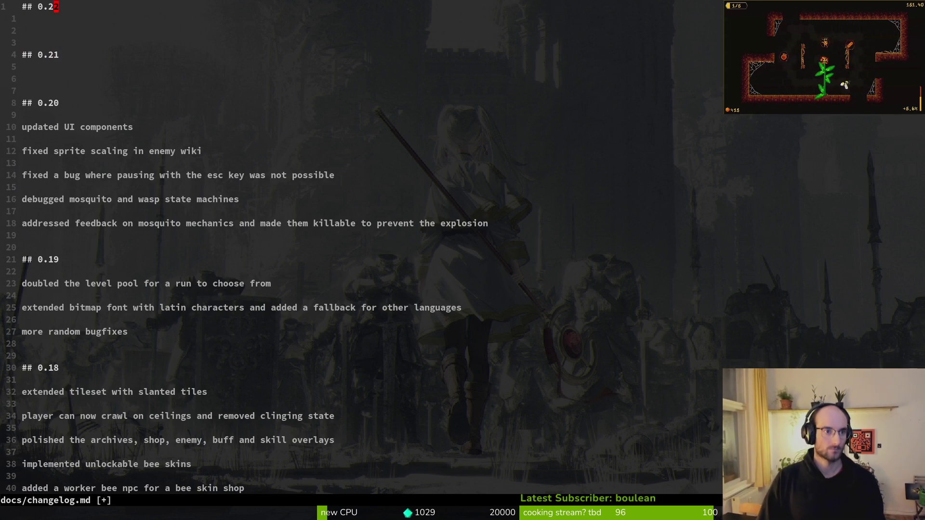
text(:w)
key(Return)
Open a new entry line under the 0.21 heading.
key(j)
key(j)
key(j)
key(o)
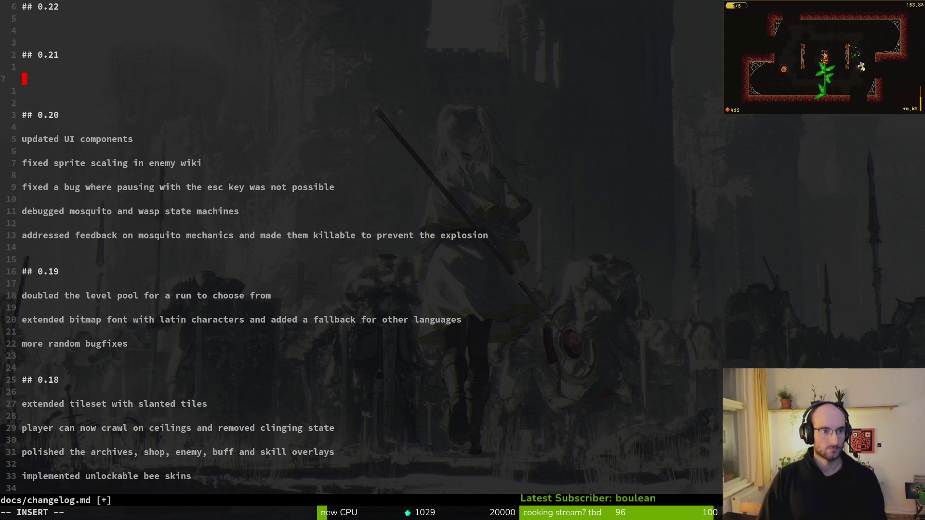
key(alt+Tab)
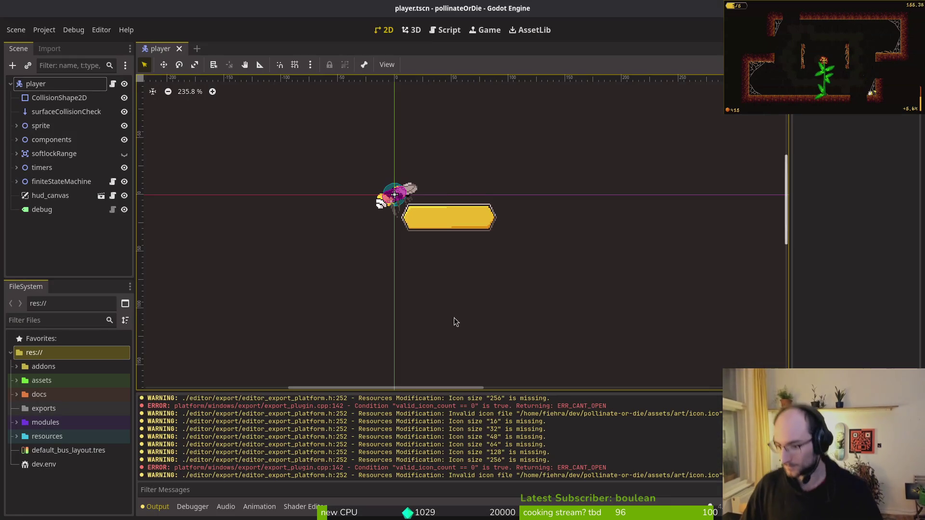
key(alt+Tab)
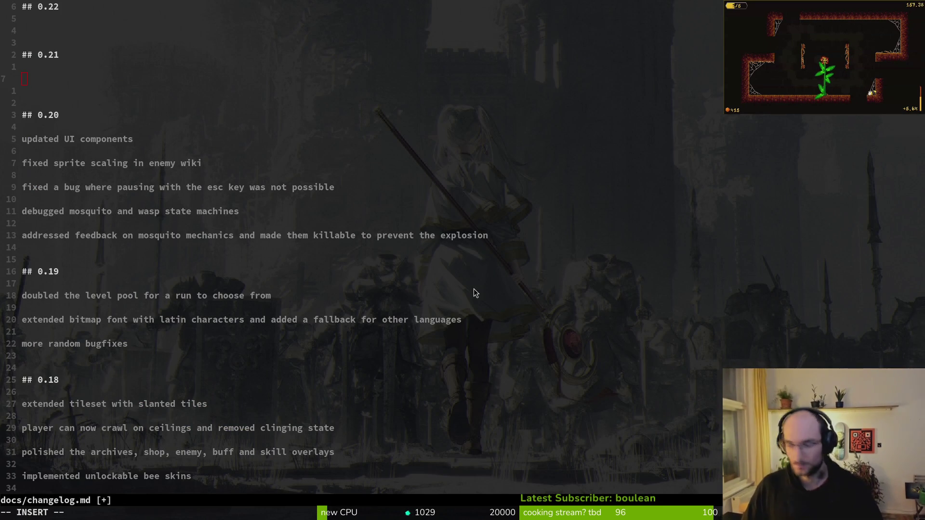
key(alt+Tab)
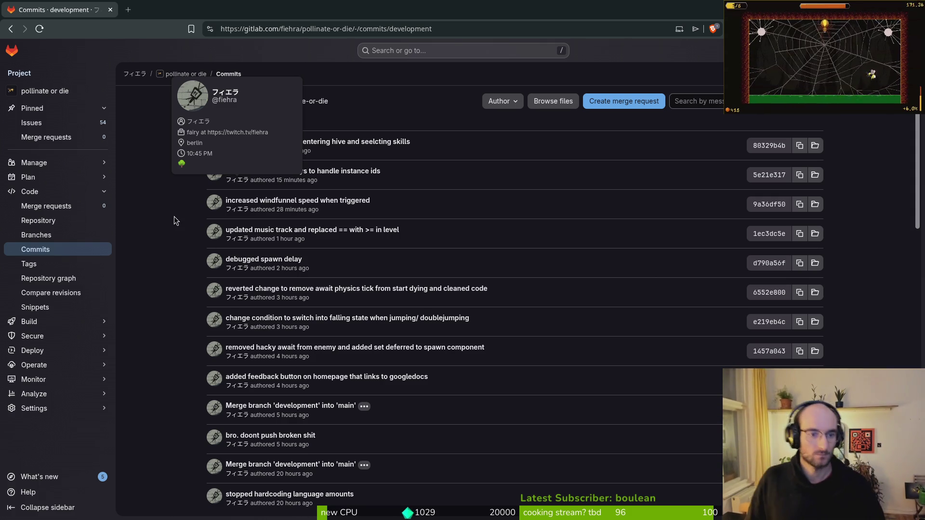
Scroll down and back up through the pollinate or die development commit list, then return to vim.
scroll(178, 246, down, 6)
scroll(180, 284, down, 14)
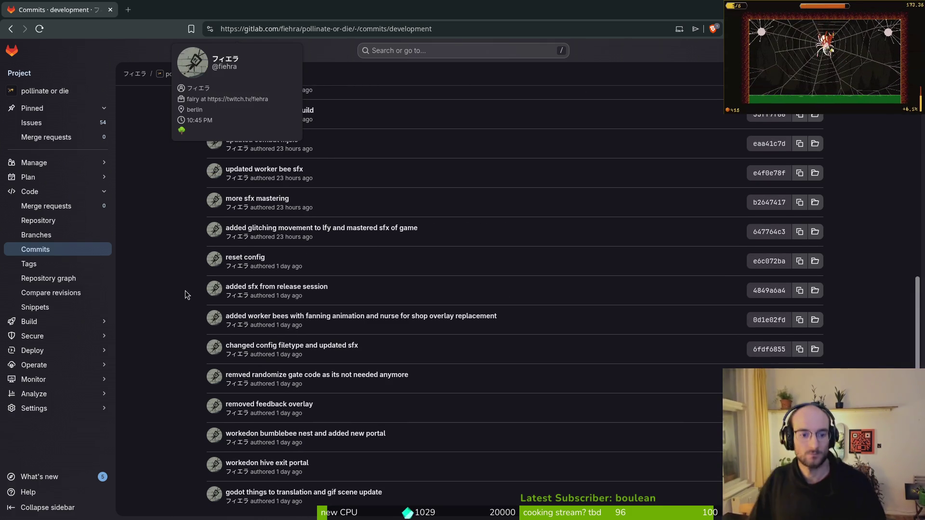
scroll(381, 313, down, 1)
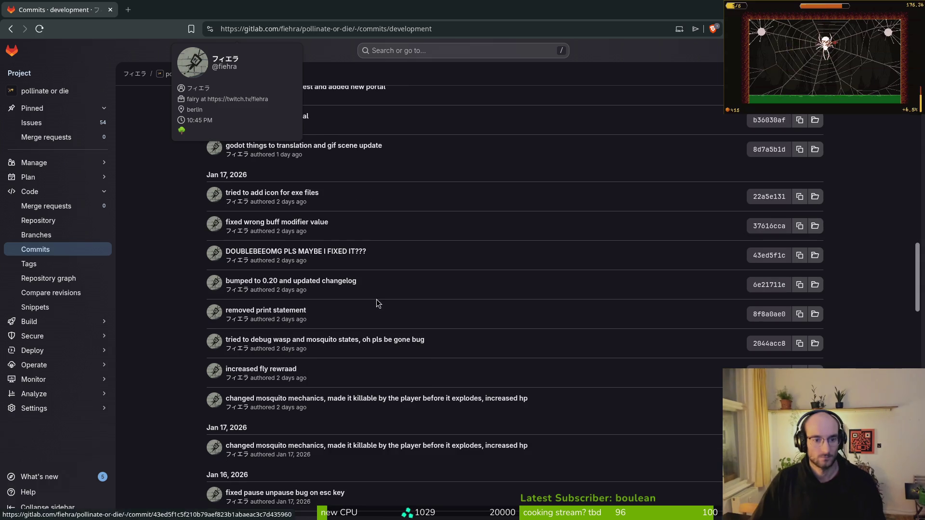
scroll(385, 313, down, 1)
scroll(386, 313, down, 2)
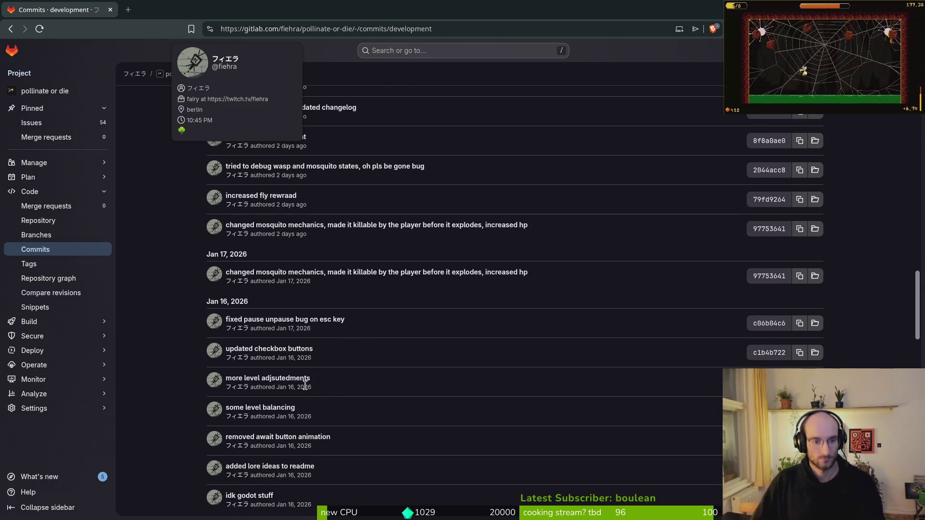
scroll(344, 426, down, 1)
scroll(334, 418, down, 7)
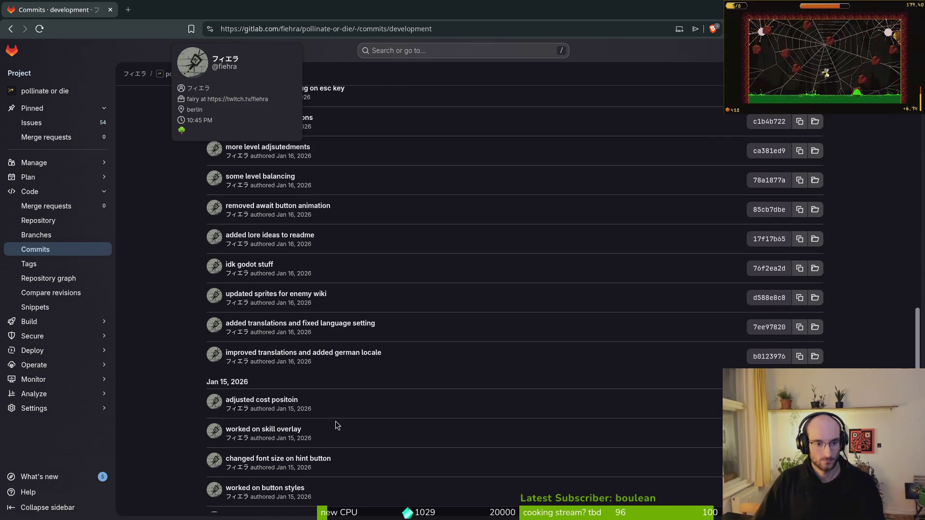
scroll(330, 408, down, 3)
scroll(313, 378, up, 5)
scroll(323, 382, up, 4)
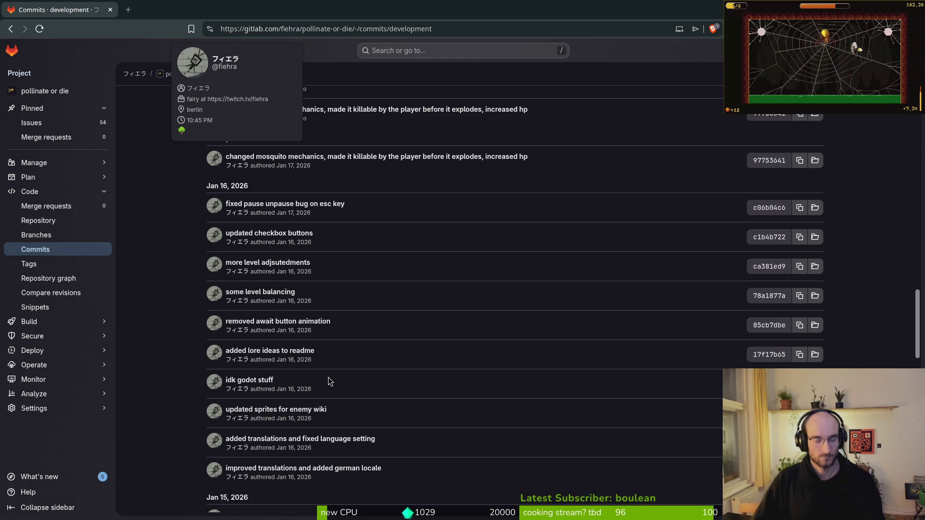
scroll(337, 337, up, 3)
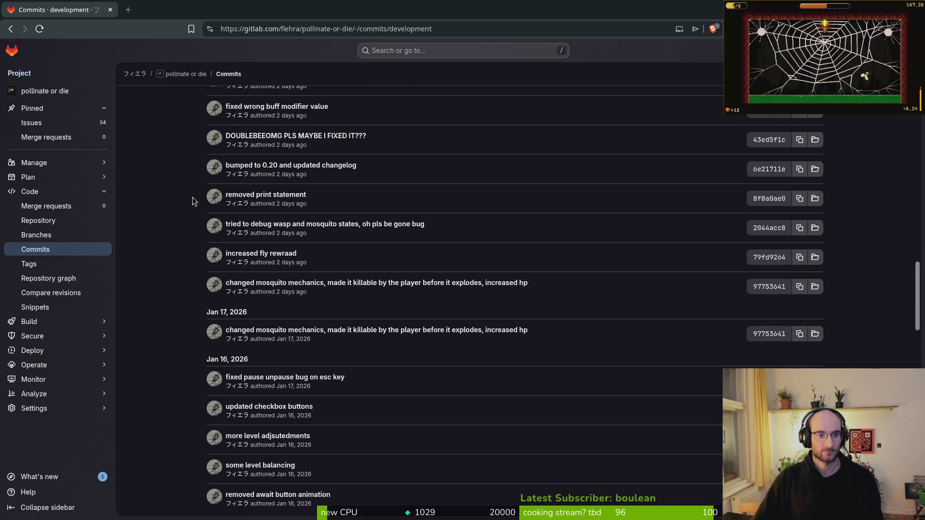
scroll(338, 229, up, 3)
scroll(246, 336, up, 2)
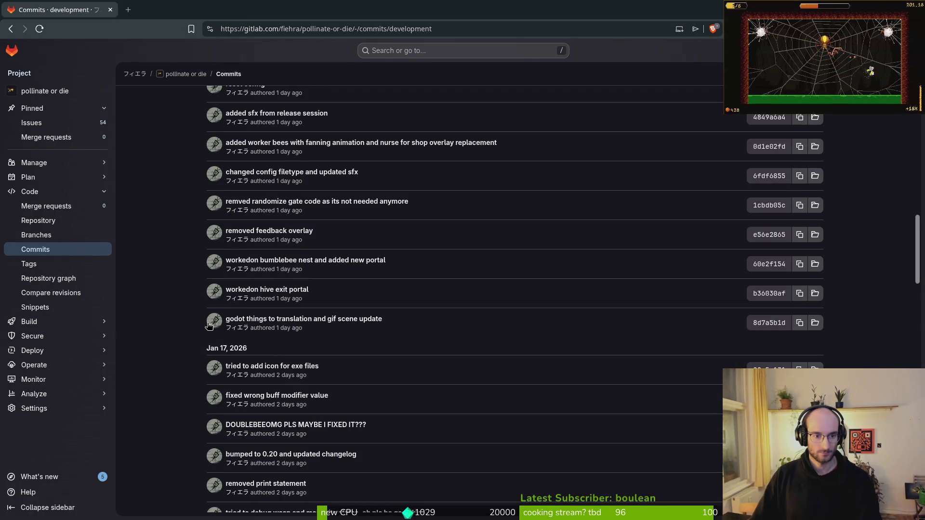
scroll(175, 362, up, 2)
key(alt+Tab)
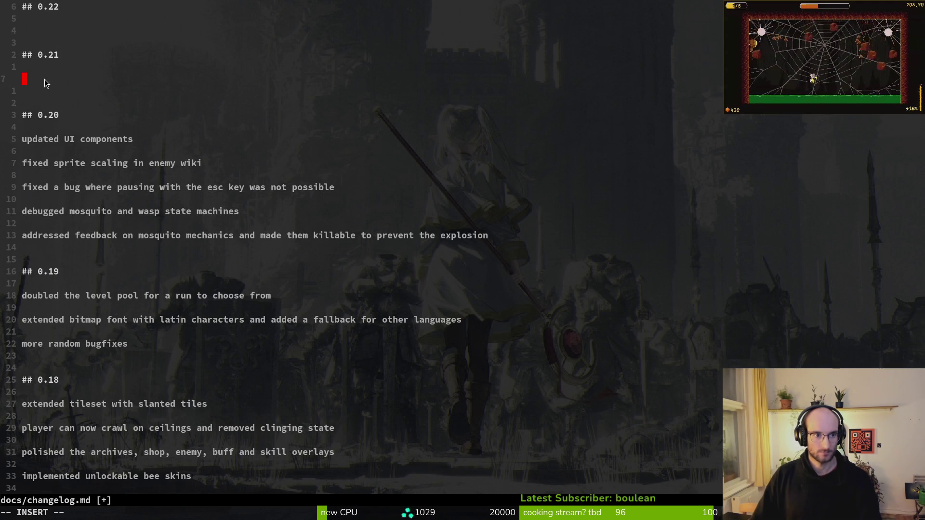
Rewrite the 0.21 hive entry as 'revamped the hive level by adding more worker bees and updating the start run portal'.
text(re)
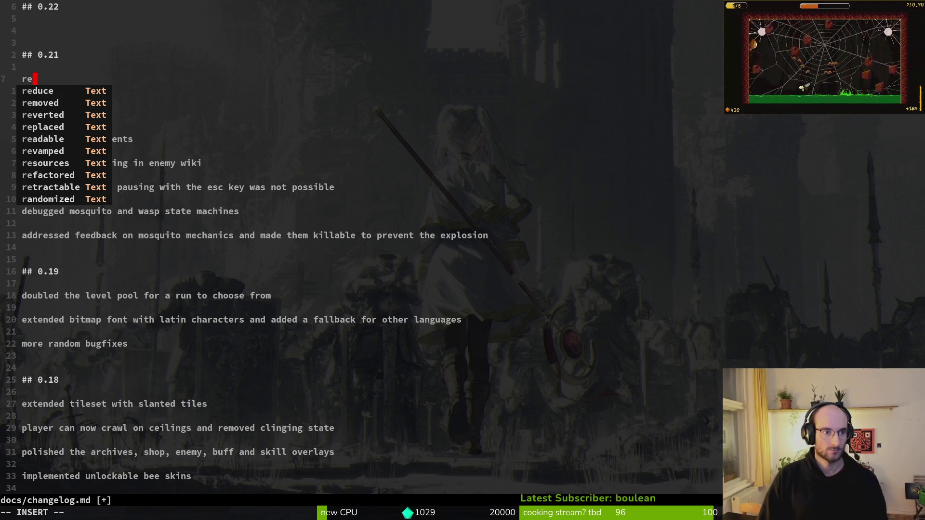
text(va)
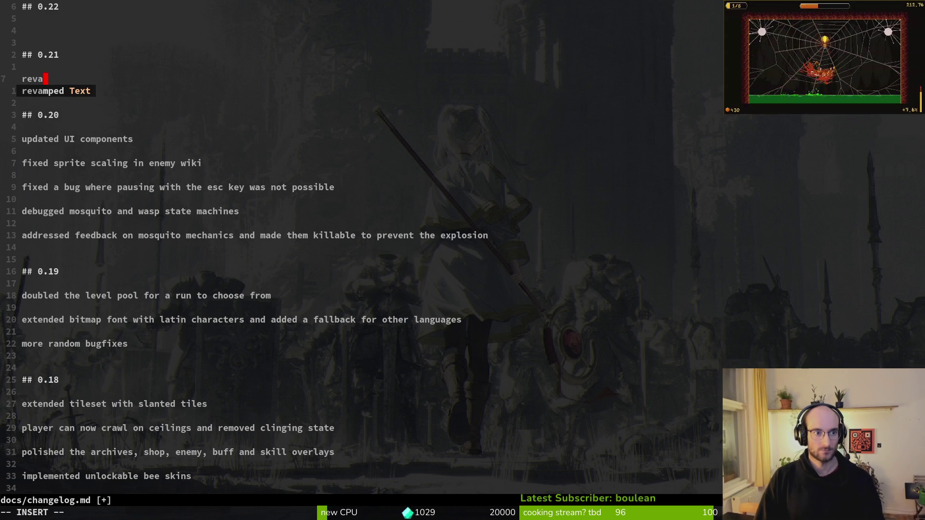
text(mped the hive)
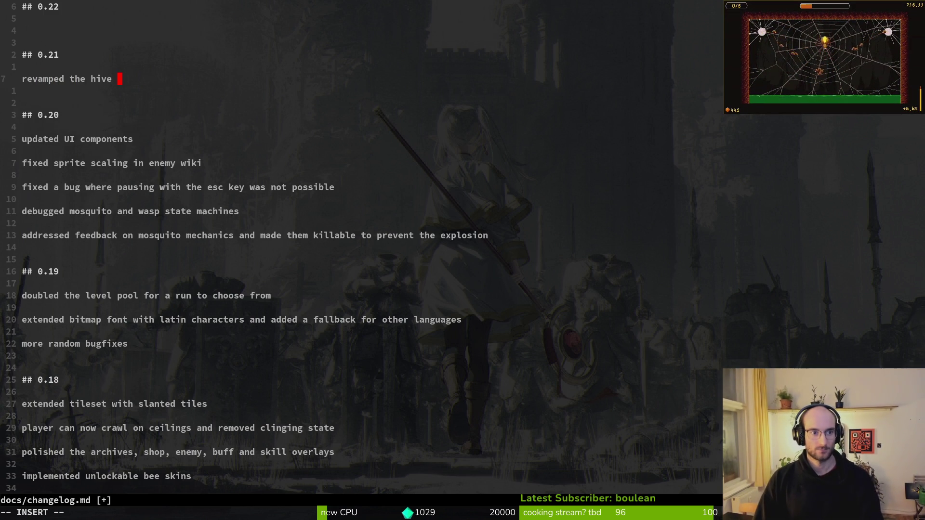
key(Escape)
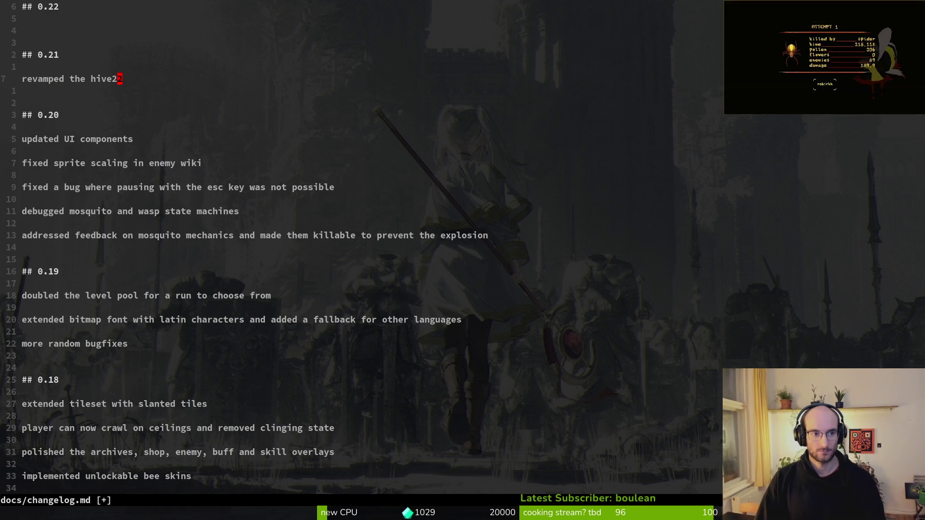
key(d)
key(d)
text(kojuiced up)
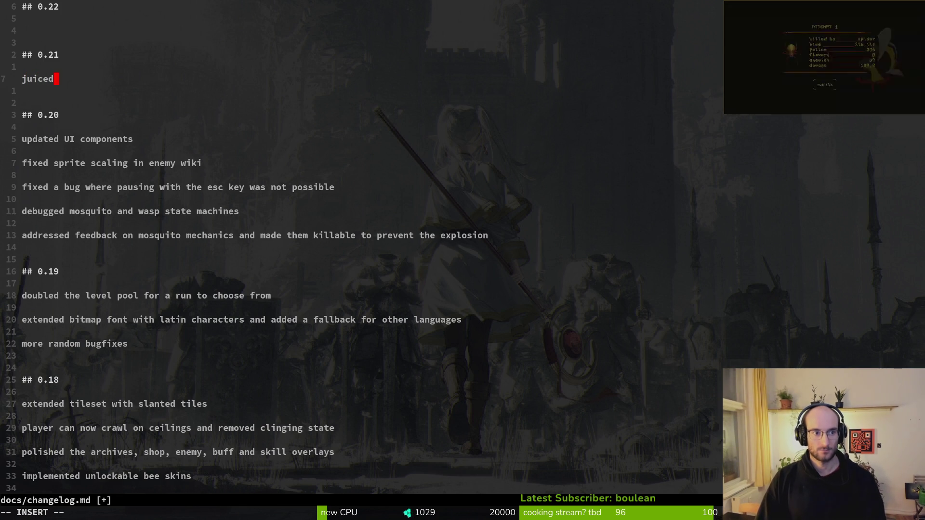
text( the hive level)
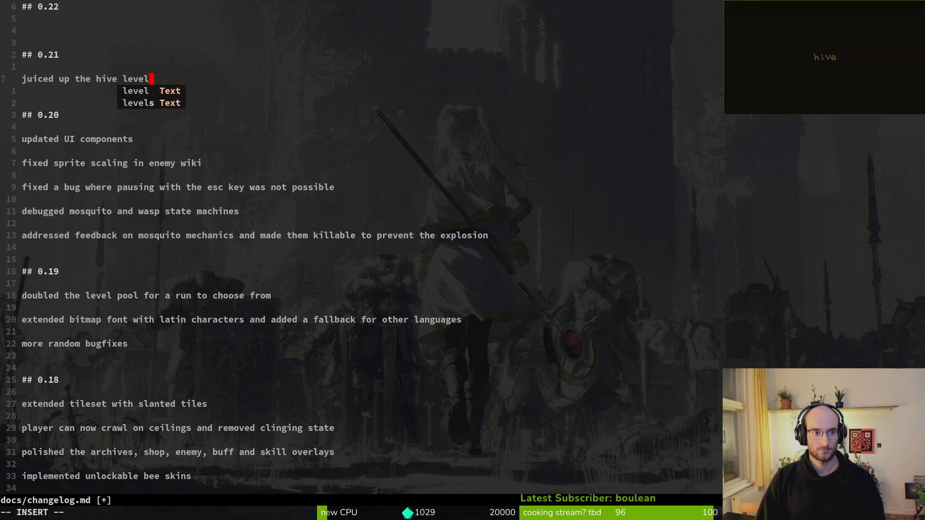
text( wiht more)
key(BackSpace)
key(BackSpace)
key(BackSpace)
key(BackSpace)
key(BackSpace)
key(BackSpace)
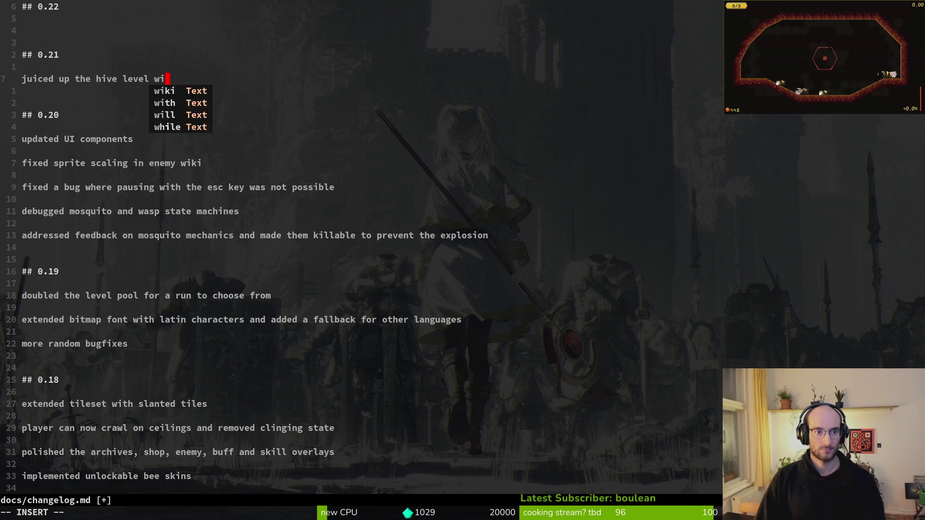
text(th)
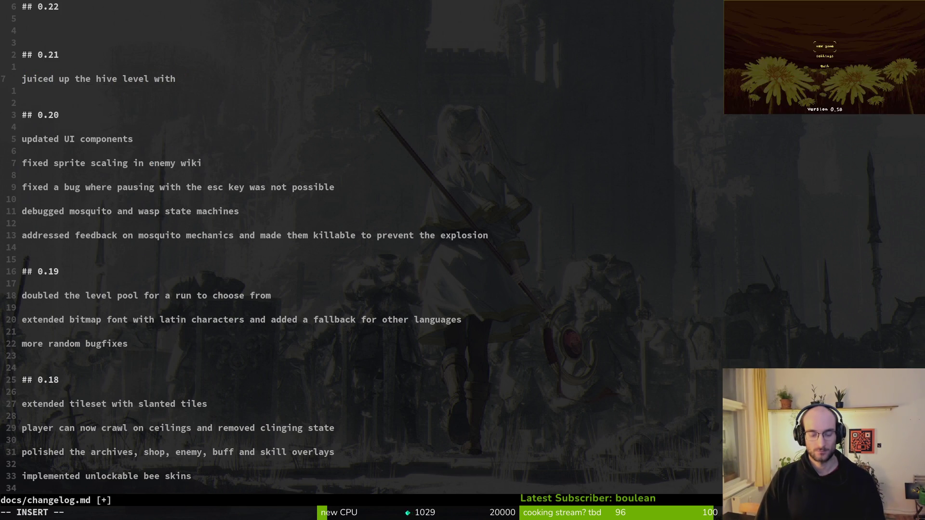
key(BackSpace)
key(BackSpace)
key(BackSpace)
text(with new)
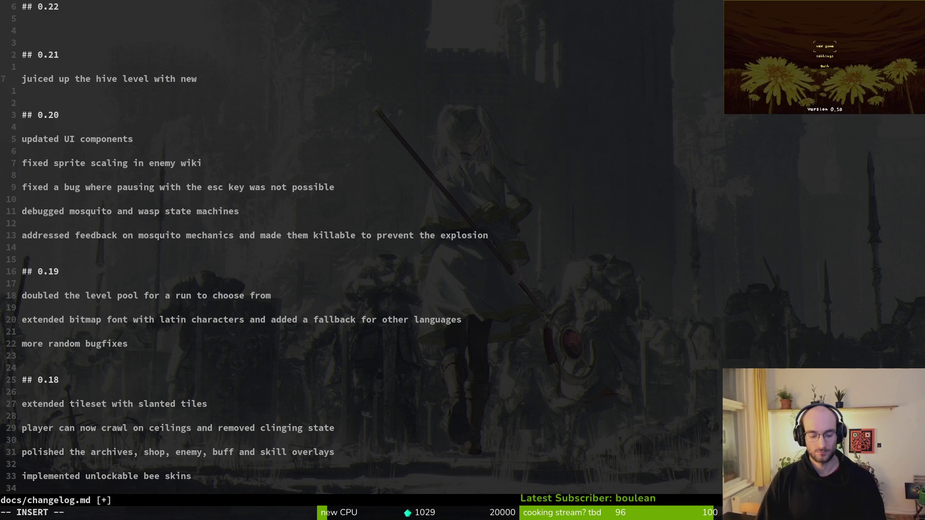
text( run star)
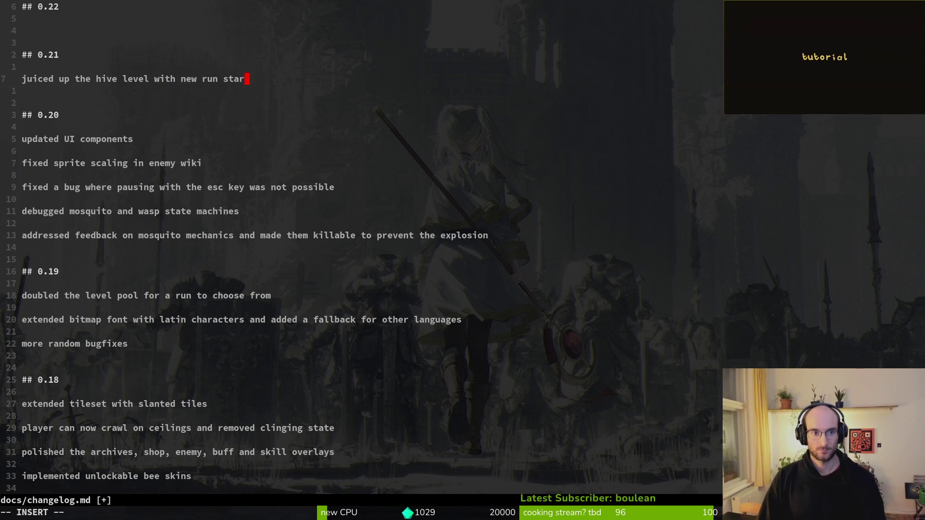
text(t m)
key(BackSpace)
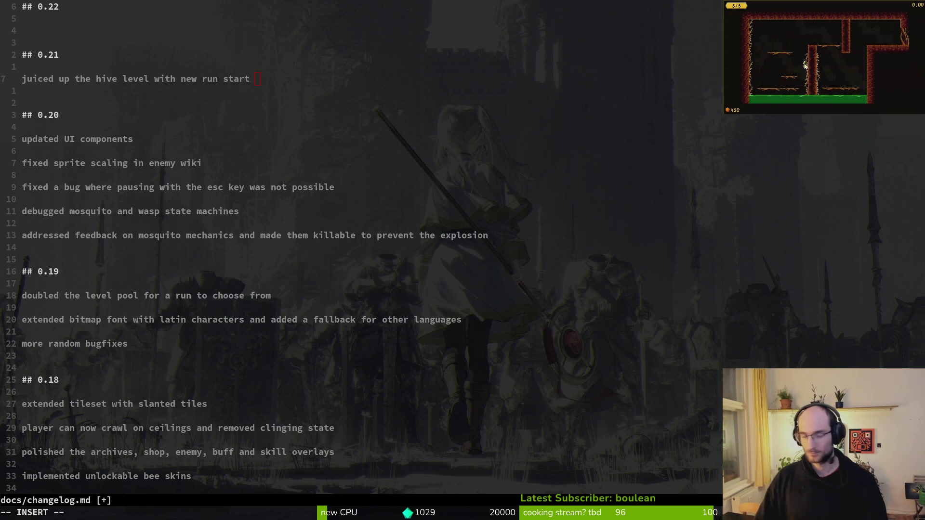
drag(283, 79, 2, 86)
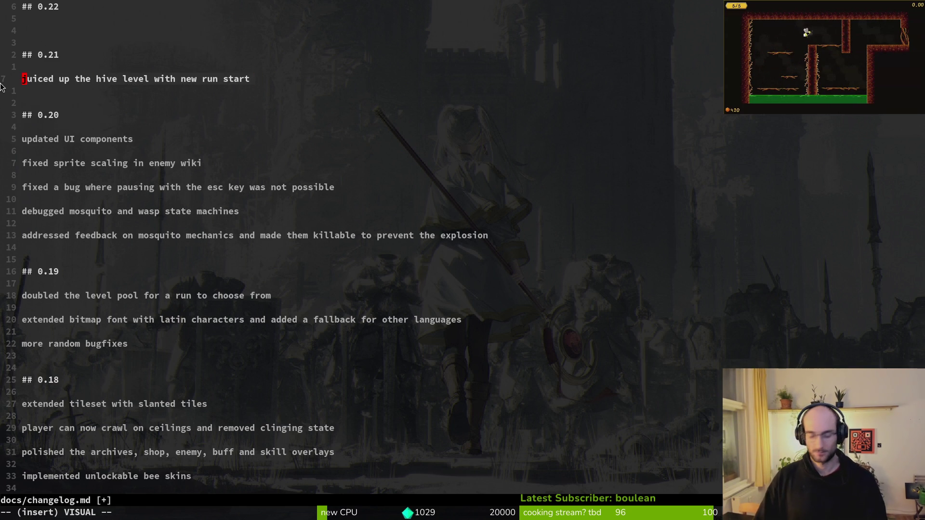
text(crevamp)
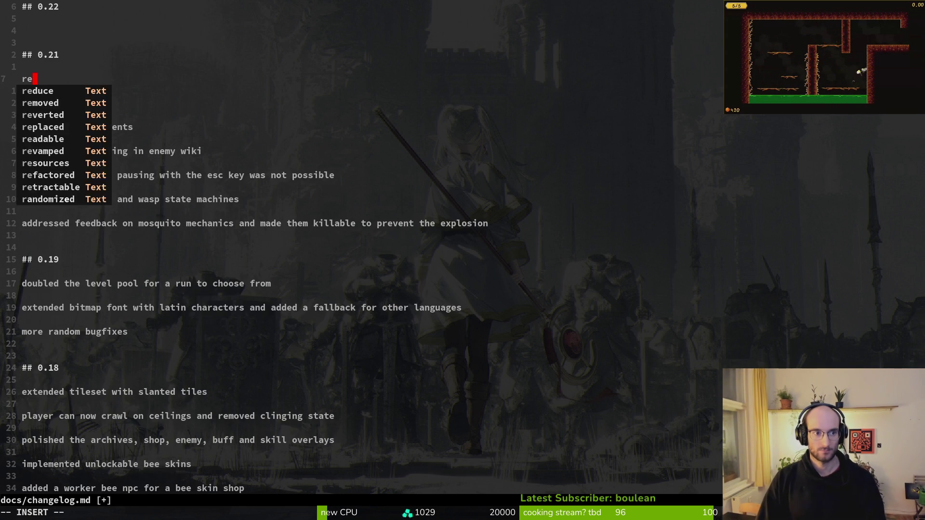
text(d the hive l)
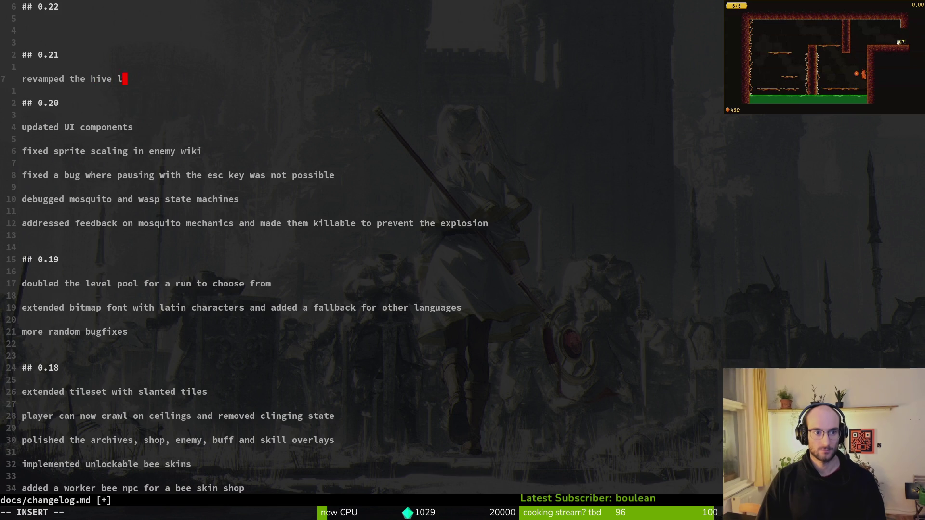
text(evel by adding more )
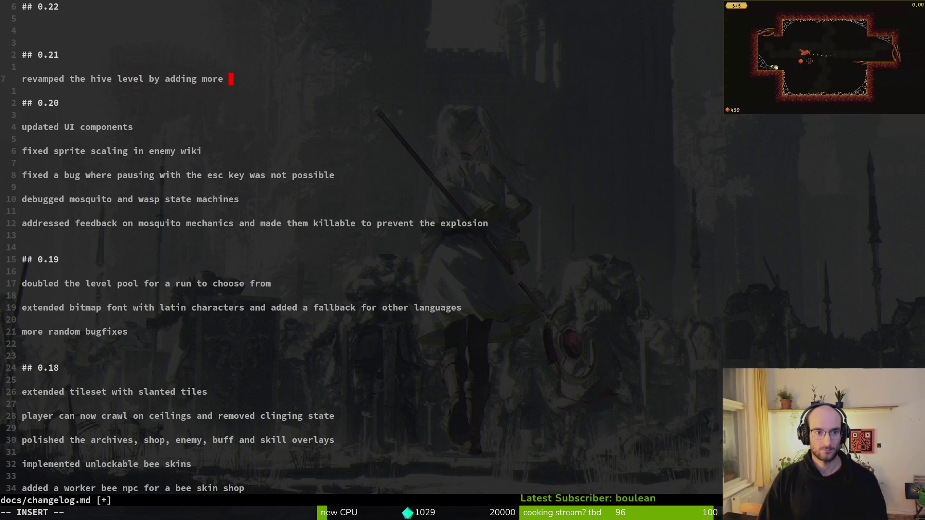
text(worker bees and )
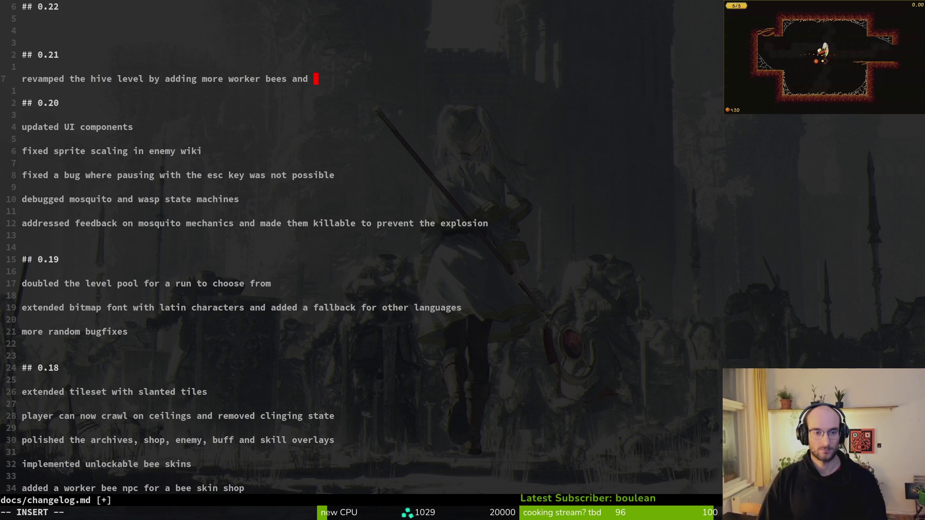
text(updating the r)
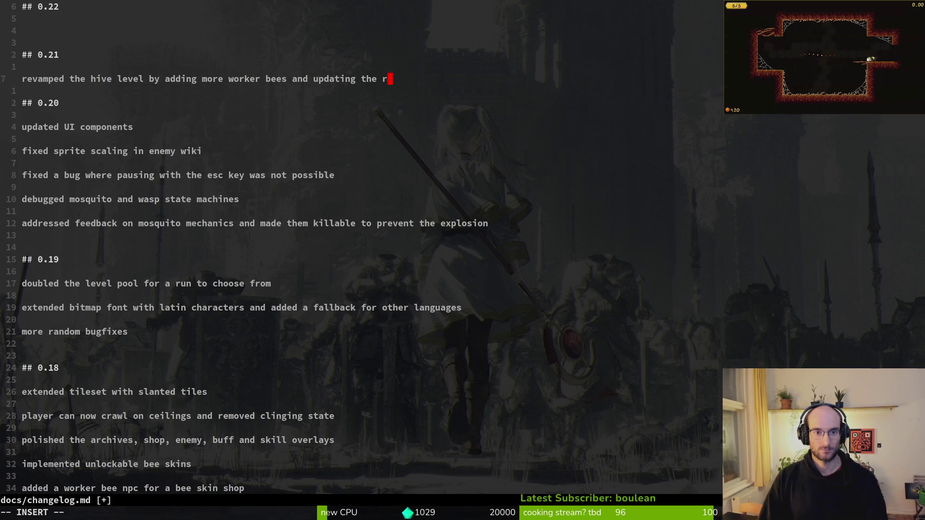
key(BackSpace)
text(start run portal)
key(Return)
key(Return)
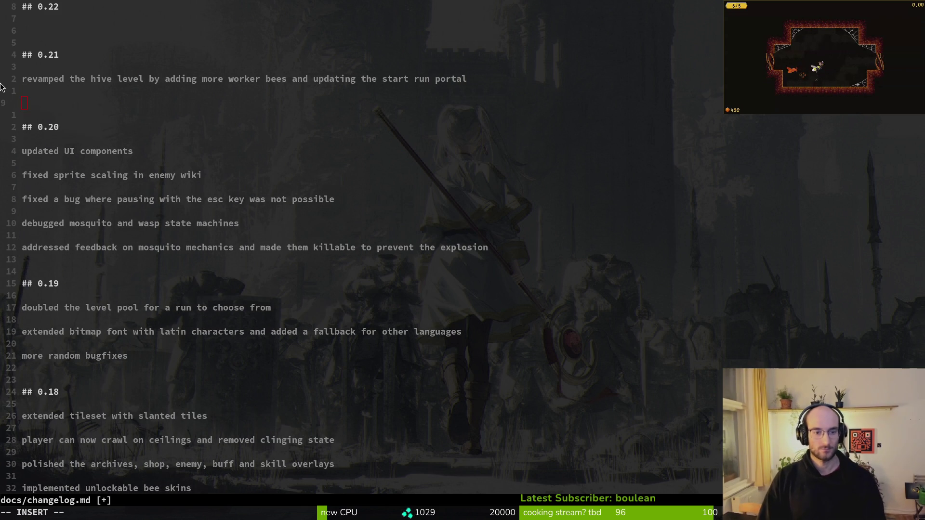
Add the 0.21 note 'improved enemy behavior' below the hive entry.
key(alt+Tab)
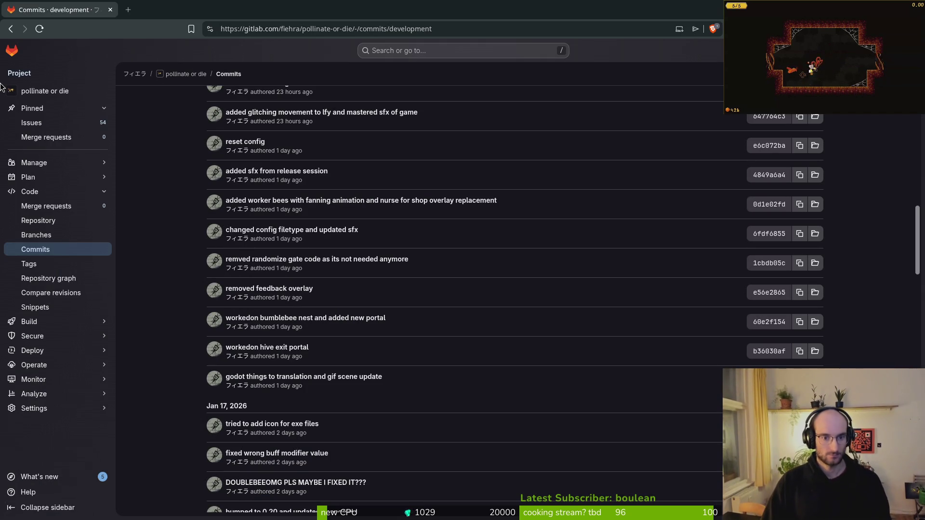
scroll(536, 349, up, 2)
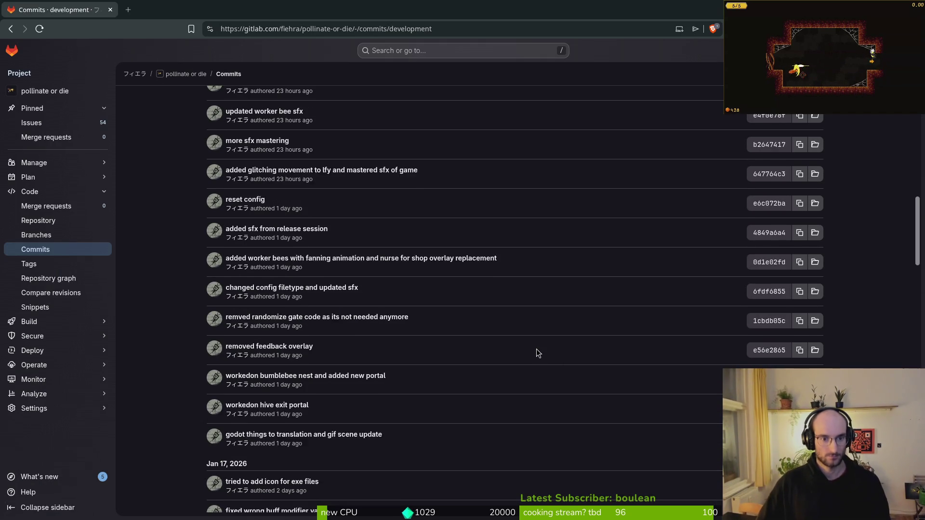
key(alt+Tab)
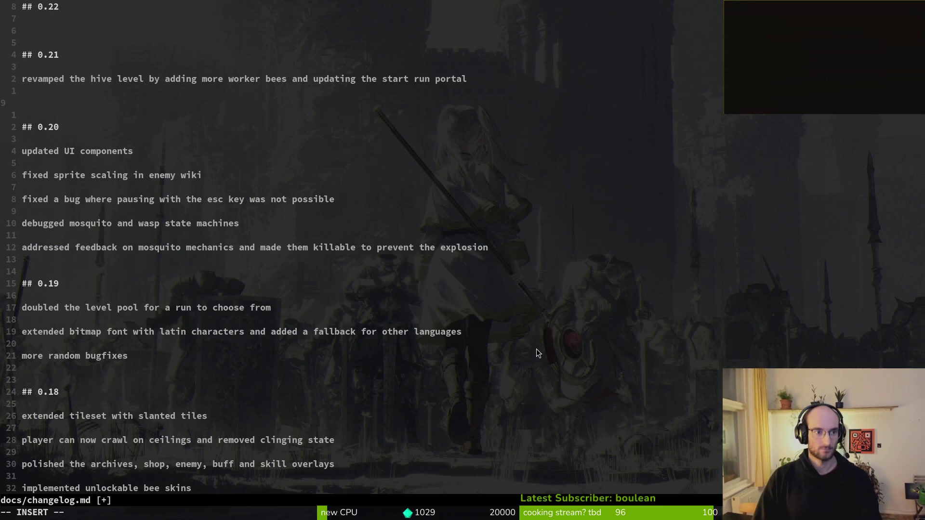
text(k)
key(BackSpace)
key(alt+Tab)
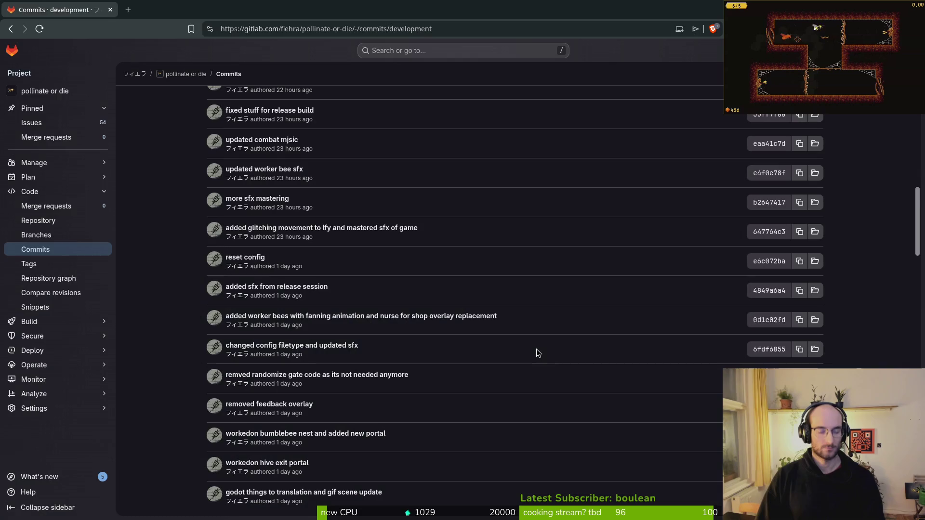
key(alt+Tab)
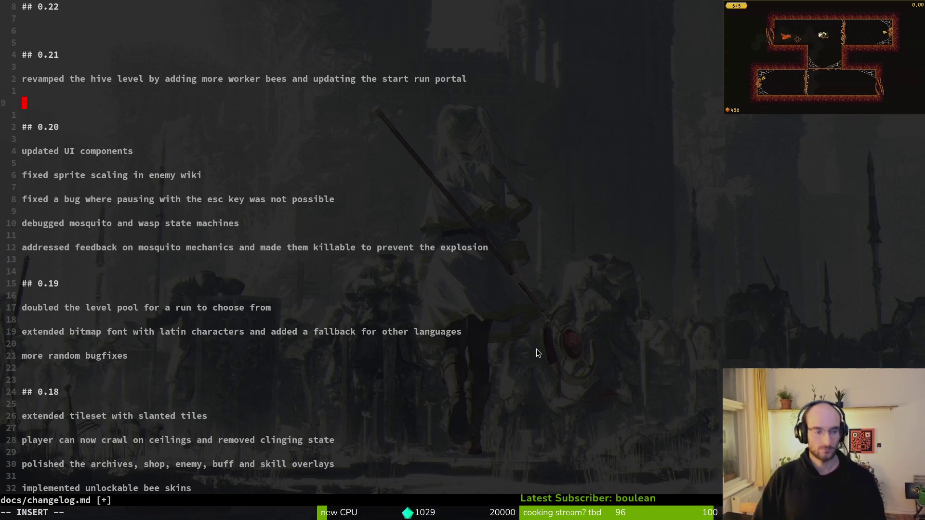
text(added mo)
key(BackSpace)
key(BackSpace)
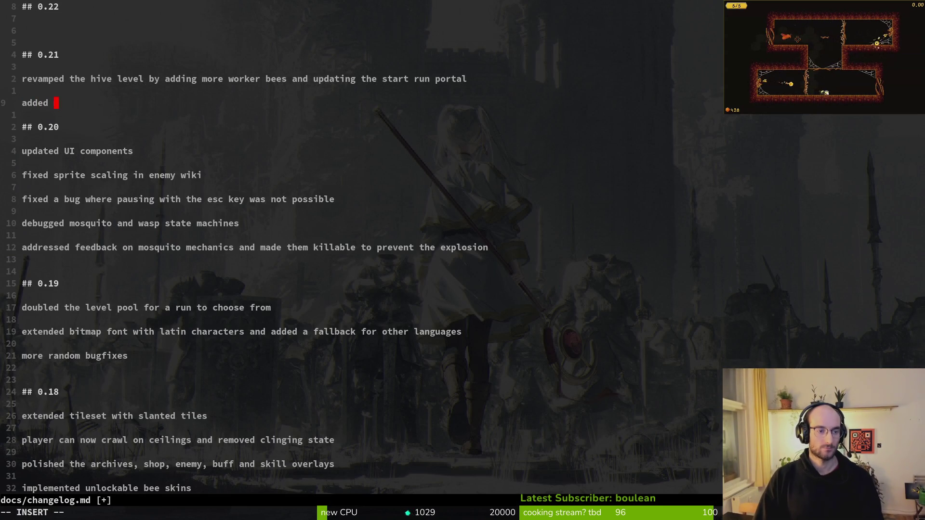
key(BackSpace)
key(BackSpace)
key(BackSpace)
text(im)
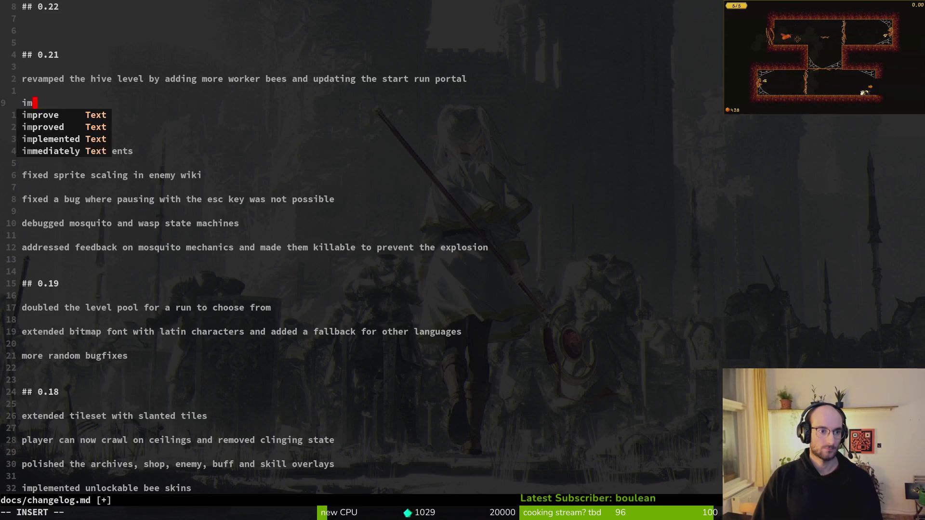
text(proved enem)
key(BackSpace)
key(BackSpace)
text(emy )
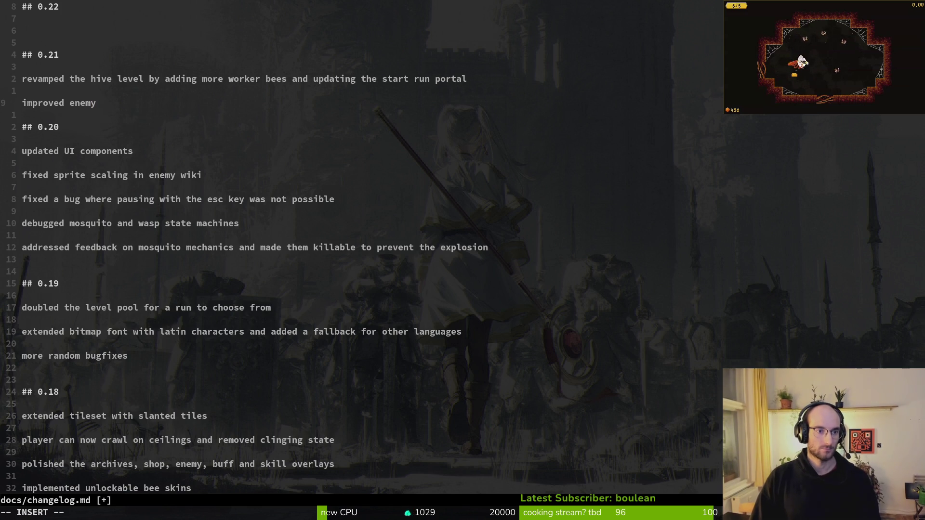
text(ai and)
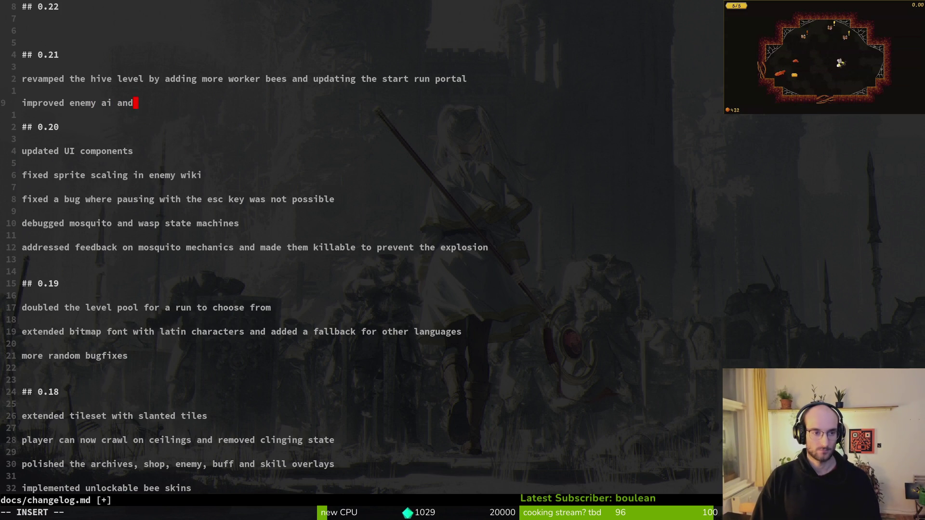
key(BackSpace)
key(BackSpace)
key(BackSpace)
text(nemy )
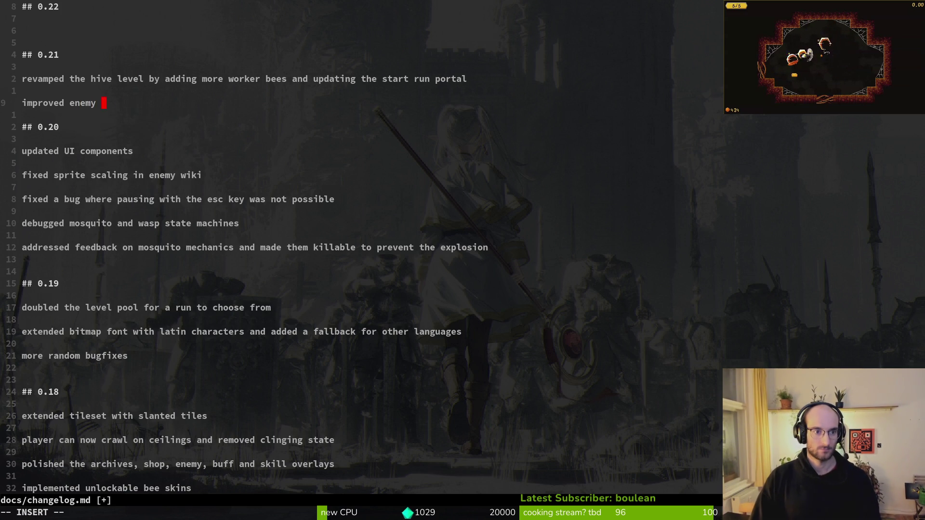
text(behavious)
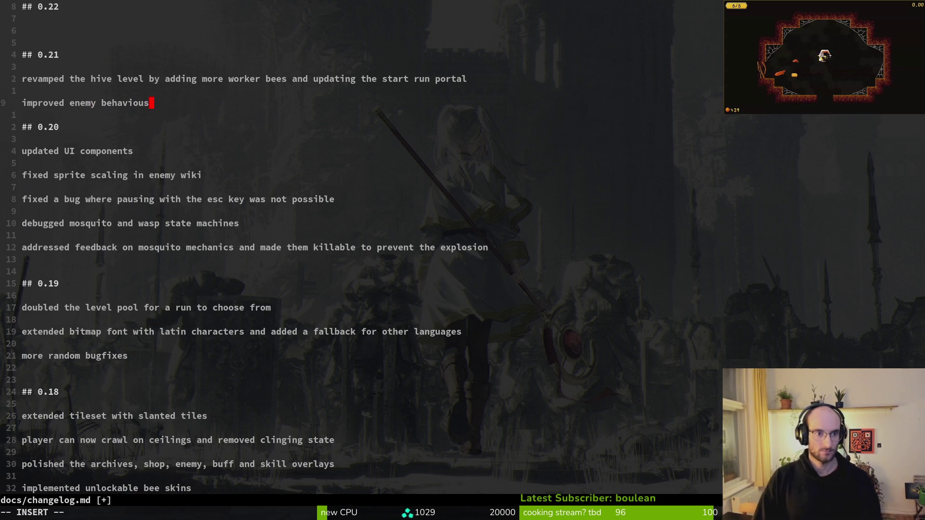
text(r)
key(Return)
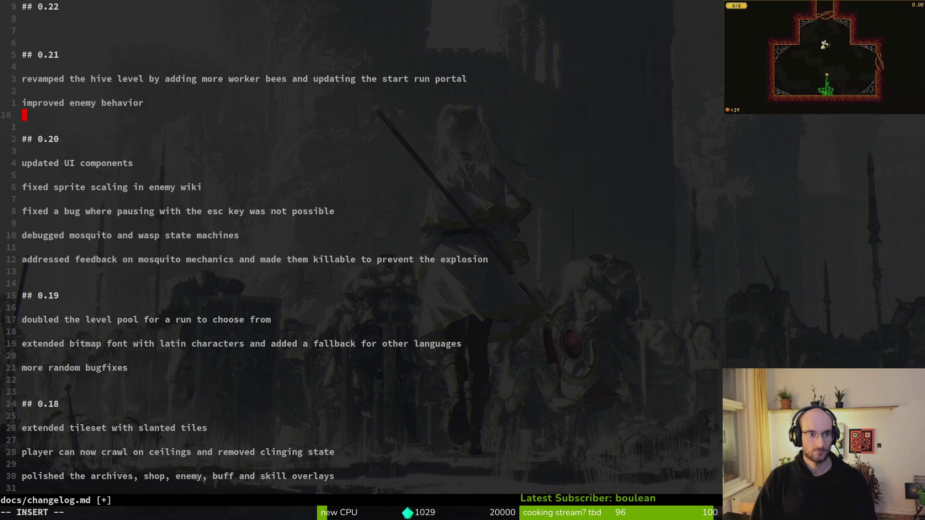
key(alt+Tab)
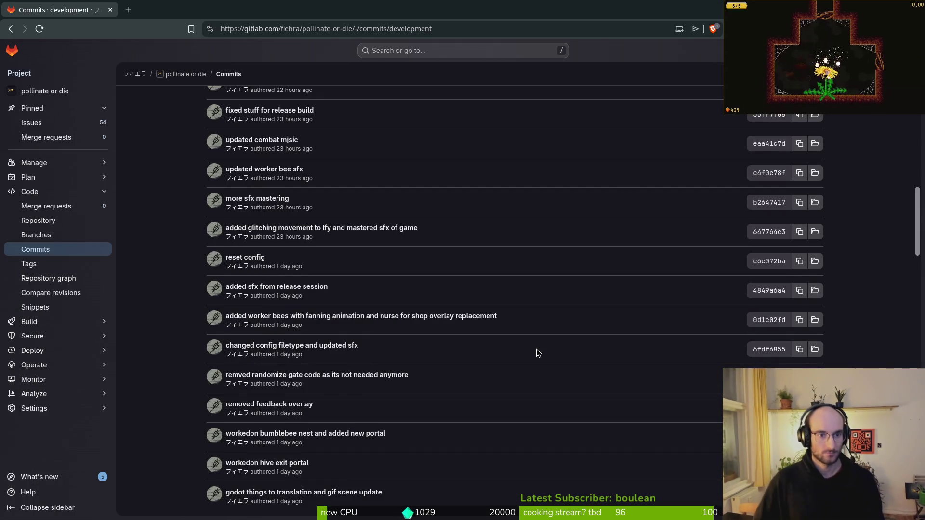
Add the 0.21 note 'added a bunch of sfx and updated music'.
scroll(536, 348, up, 5)
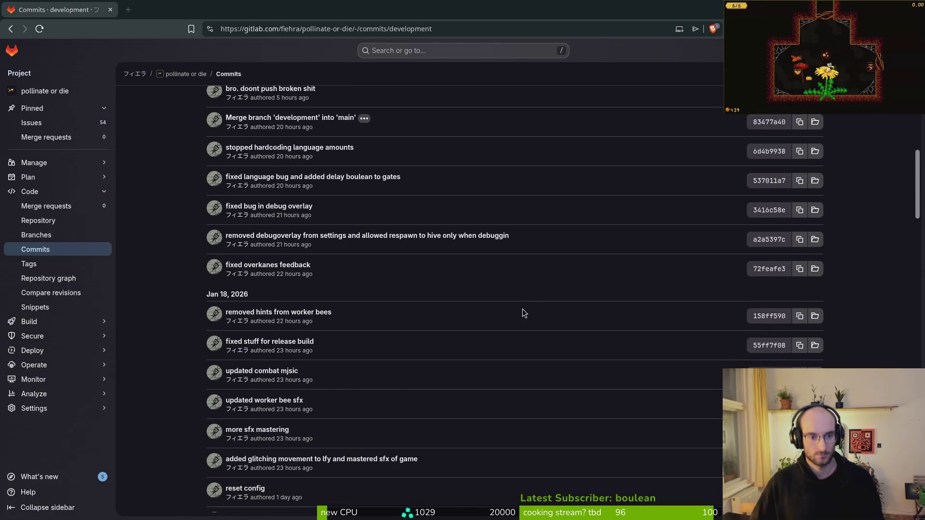
key(alt+Tab)
text(added a bunh)
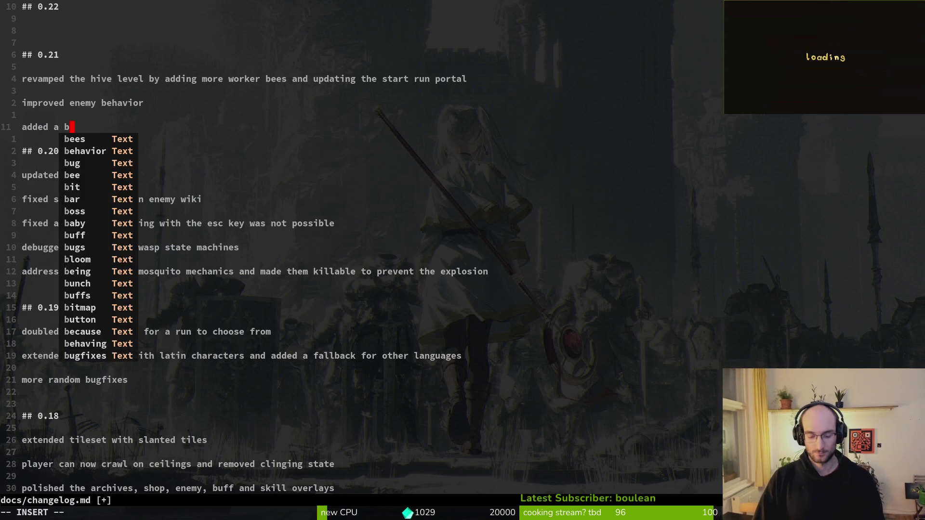
key(BackSpace)
text(ch o)
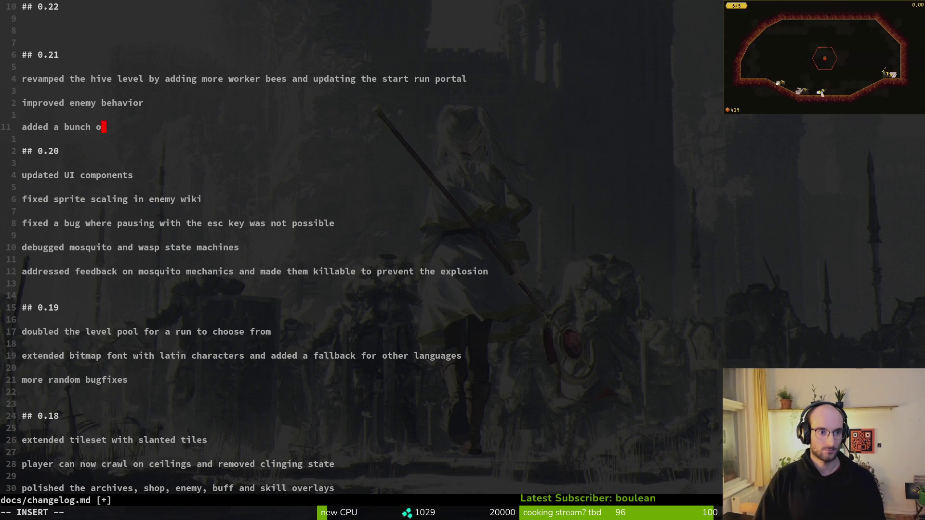
text(f sfx and updated music)
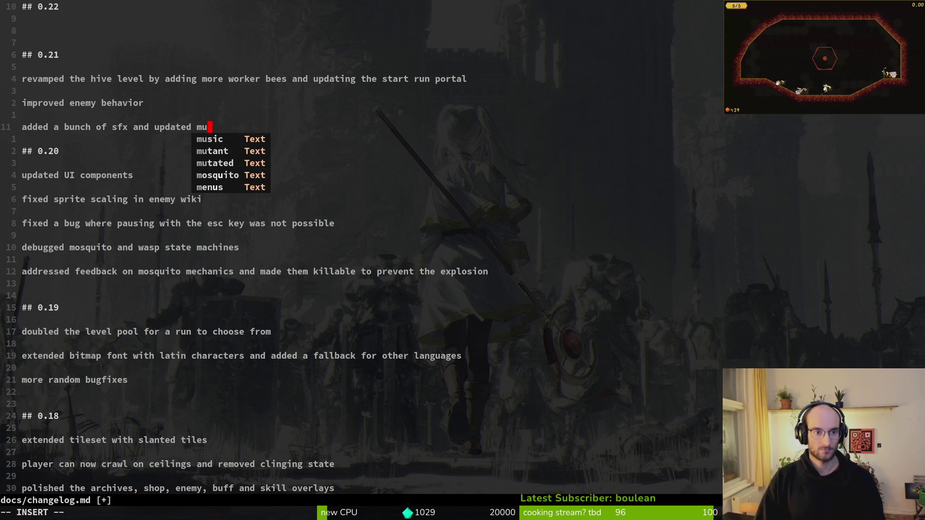
key(BackSpace)
text(usic)
key(Return)
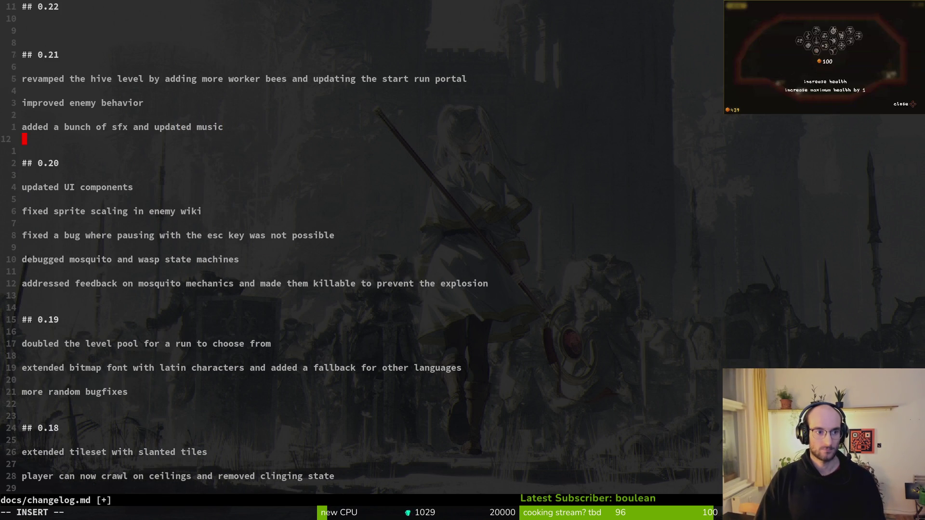
key(Return)
Add the note 'fixed a bug where the music would not pause and unpause correctly'.
text(fixed a bug where the music would n)
key(BackSpace)
key(BackSpace)
text(not pause and unp)
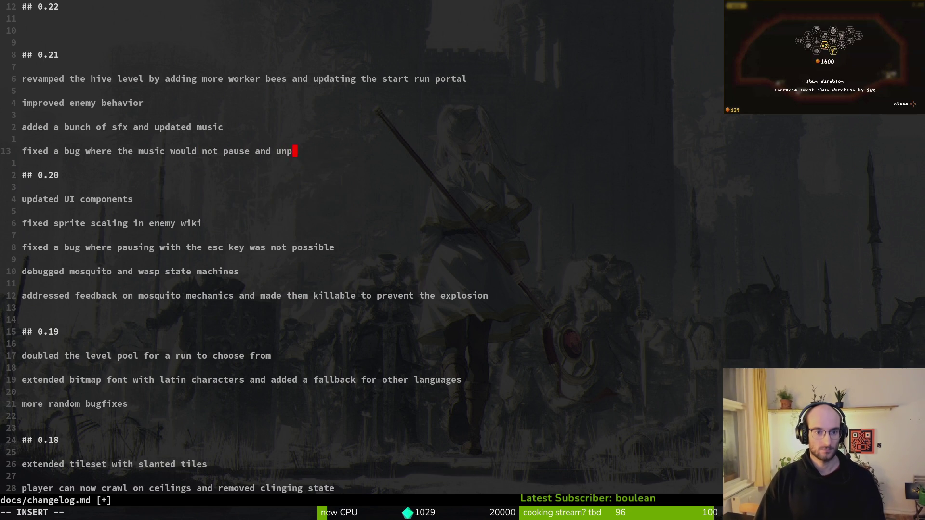
text(ause )
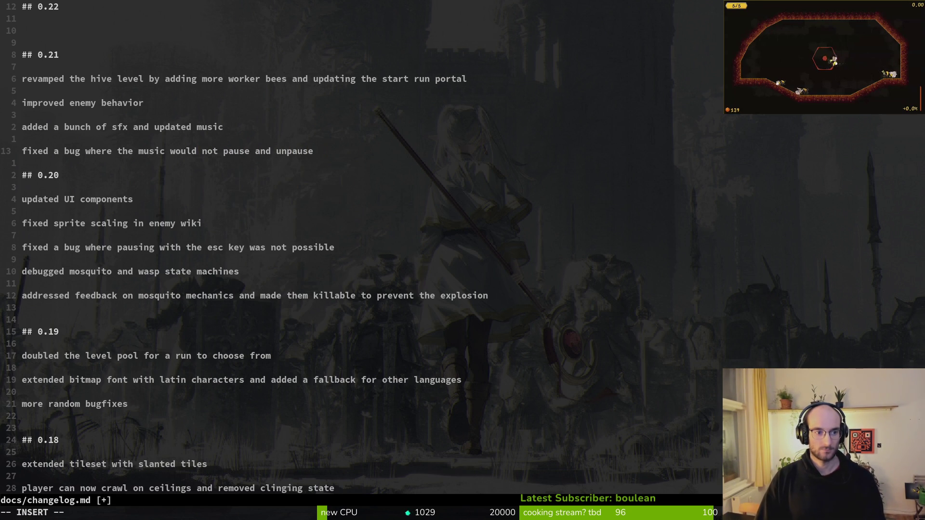
text(correctly)
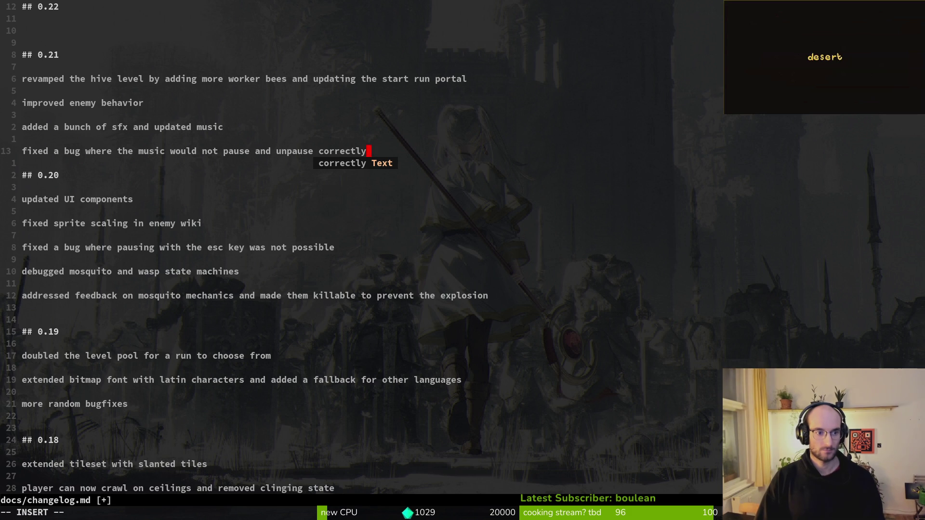
key(Return)
key(Return)
key(Return)
key(alt+Tab)
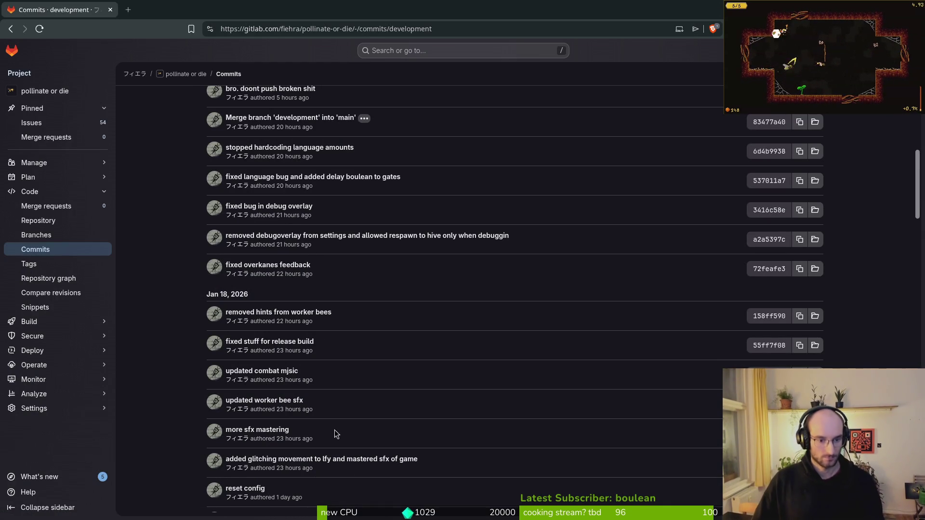
Scroll down and back up the development commit list, then leave insert mode in the changelog.
scroll(360, 383, down, 2)
scroll(362, 387, down, 2)
scroll(368, 389, down, 2)
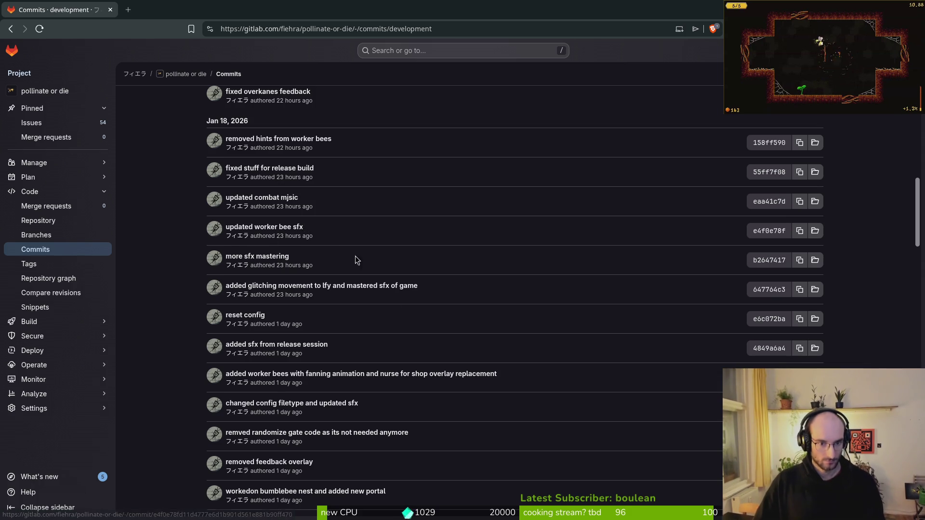
scroll(388, 305, down, 2)
scroll(388, 305, down, 3)
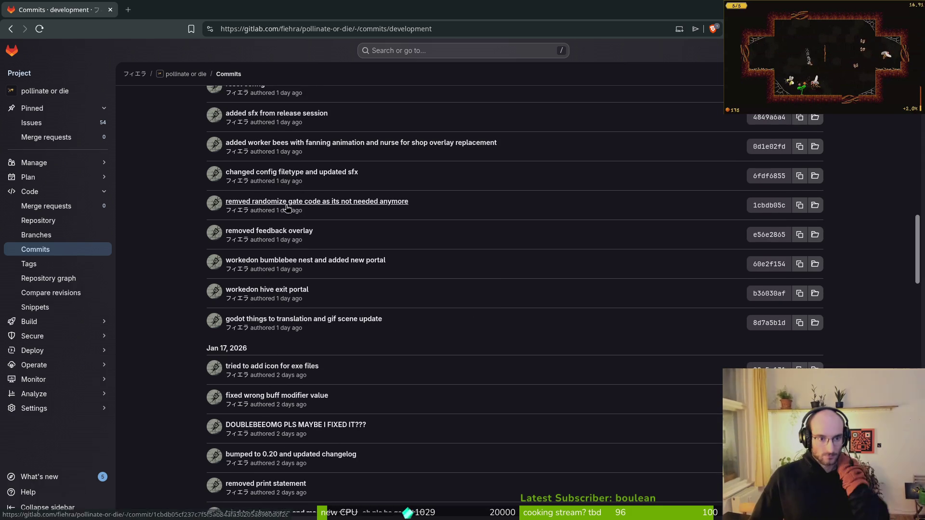
scroll(358, 265, up, 2)
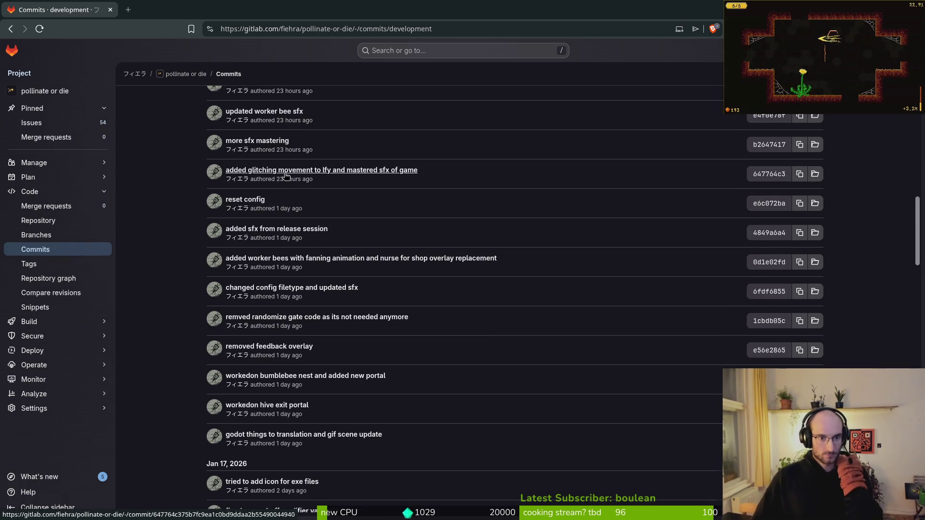
scroll(391, 290, up, 3)
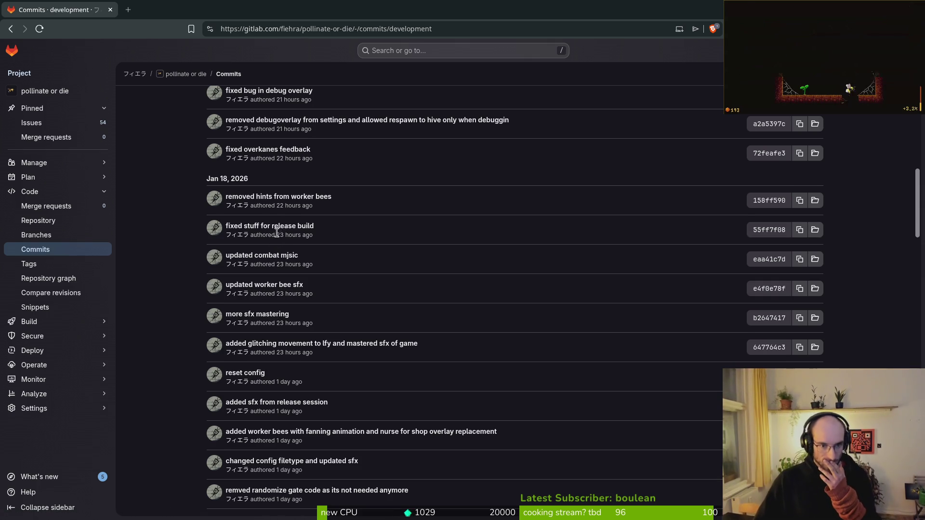
scroll(283, 227, up, 2)
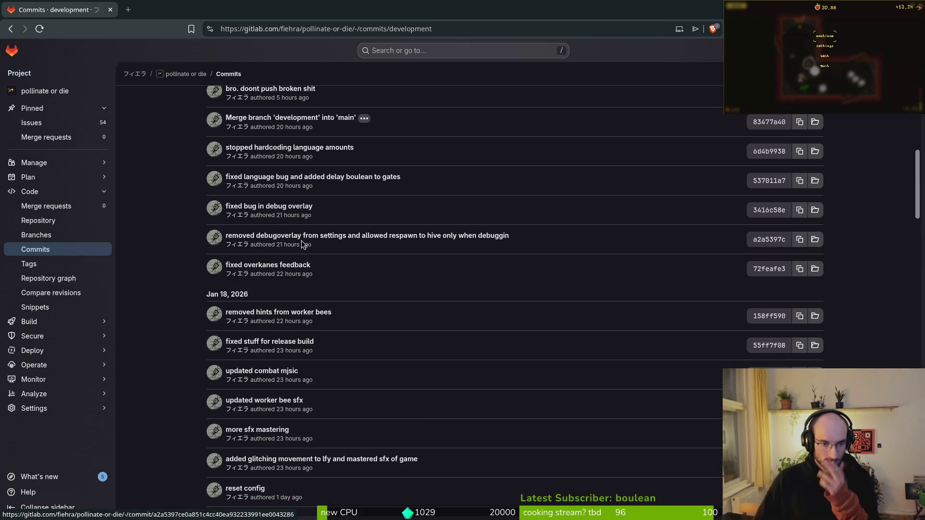
key(alt+Tab)
key(Escape)
Delete the extra blank lines, save the changelog, and start a new line under 0.22.
key(d)
key(d)
key(d)
text(:w)
key(Return)
key(k)
key(k)
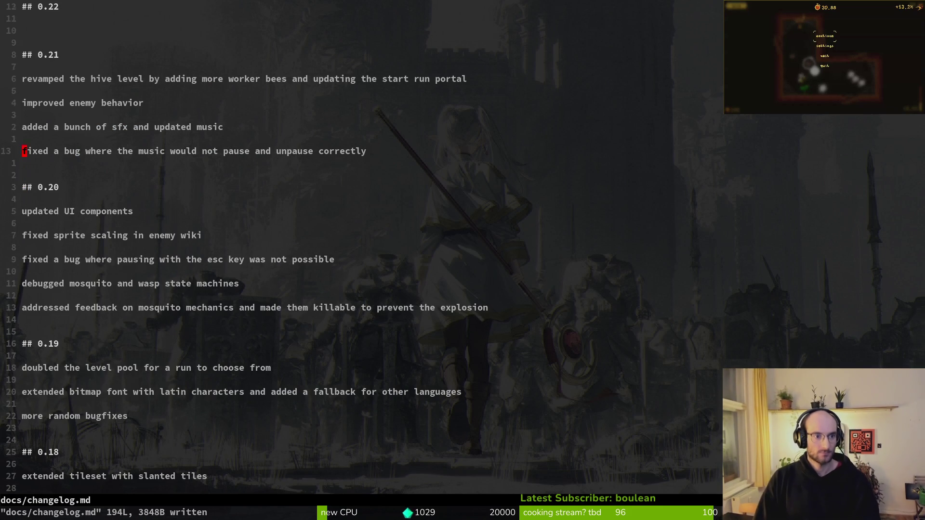
key(k)
key(k)
key(k)
key(o)
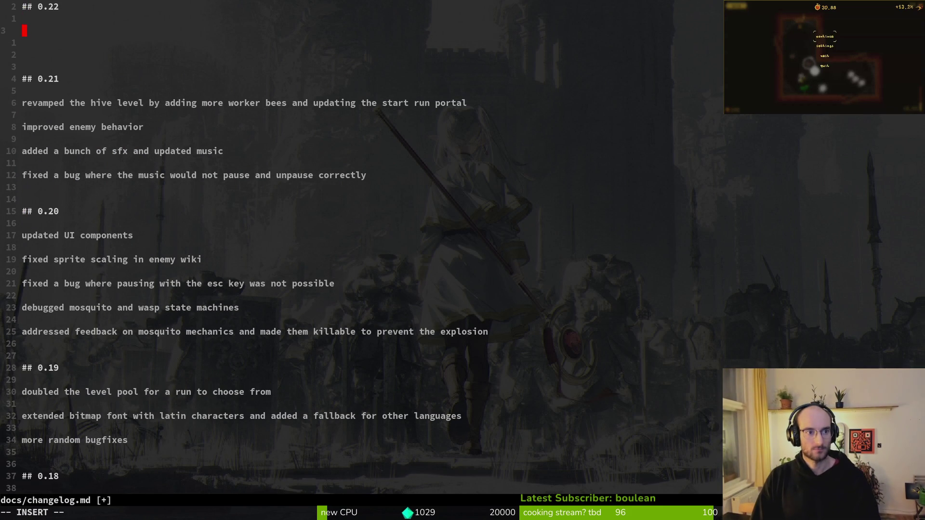
Check the GitLab commit history, then draft a bug-fix entry and erase it.
key(alt+Tab)
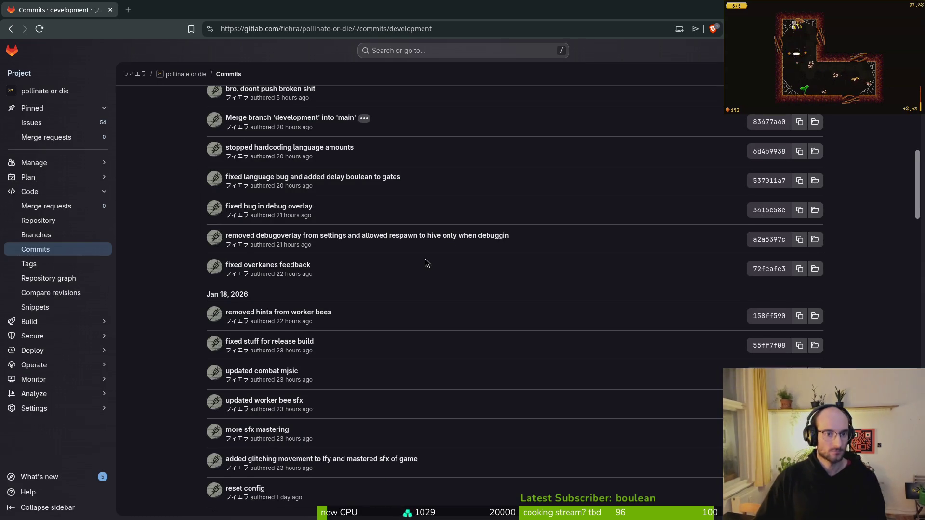
scroll(413, 269, up, 3)
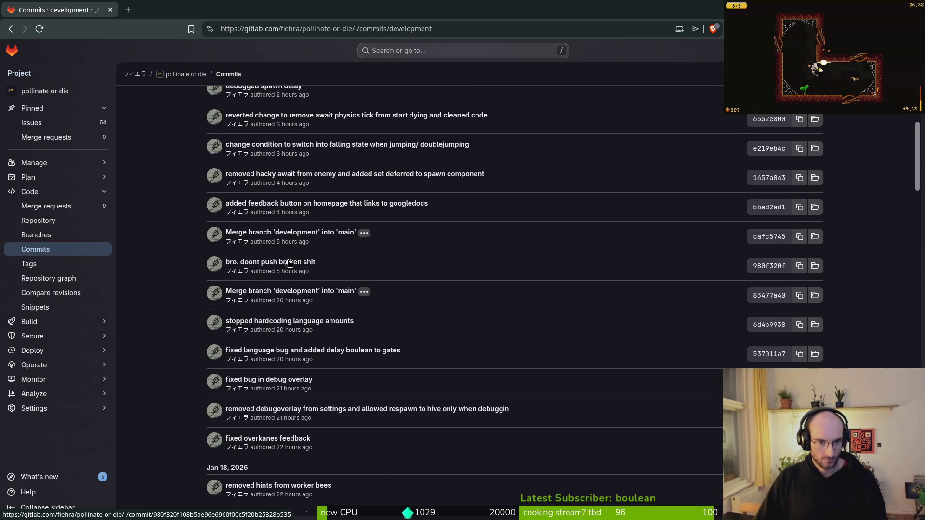
key(alt+Tab)
text(fixed)
text(a bug whre)
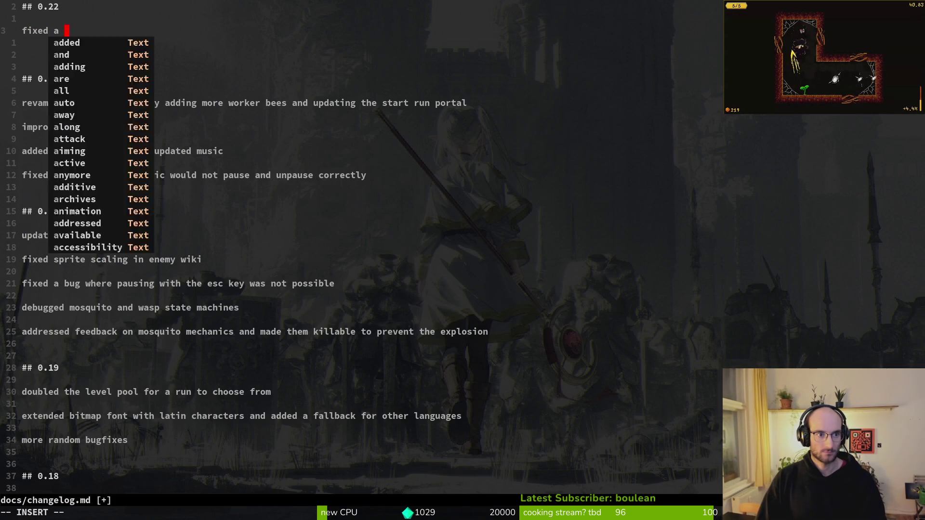
key(BackSpace)
key(BackSpace)
text(ere the)
key(BackSpace)
key(BackSpace)
key(BackSpace)
key(BackSpace)
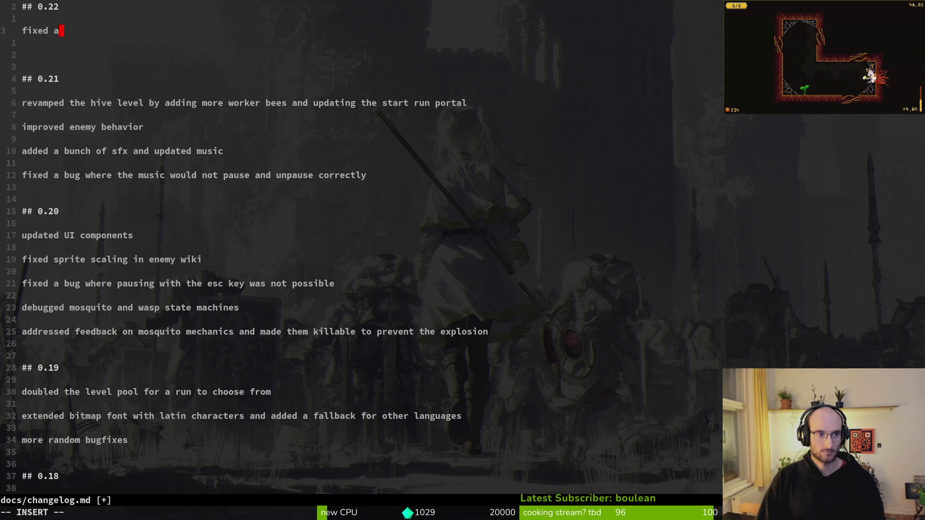
text(ed a )
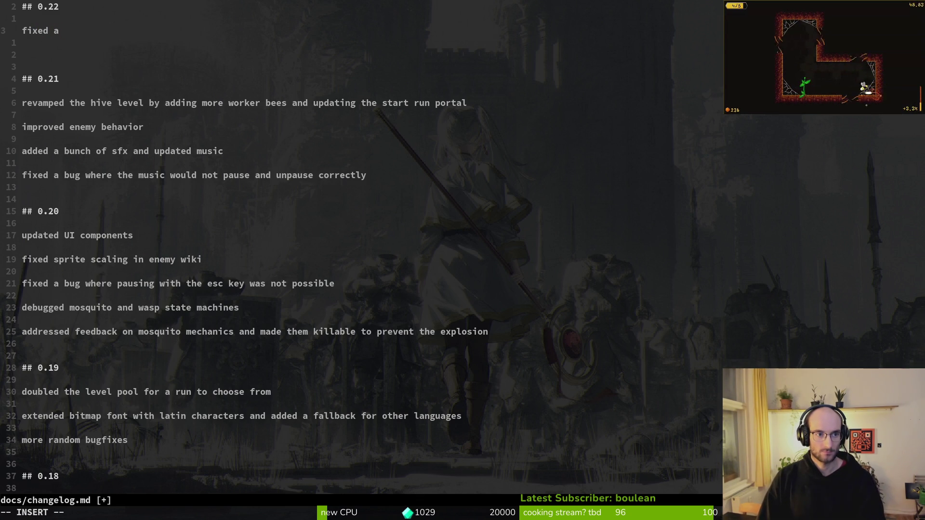
text(gamebr)
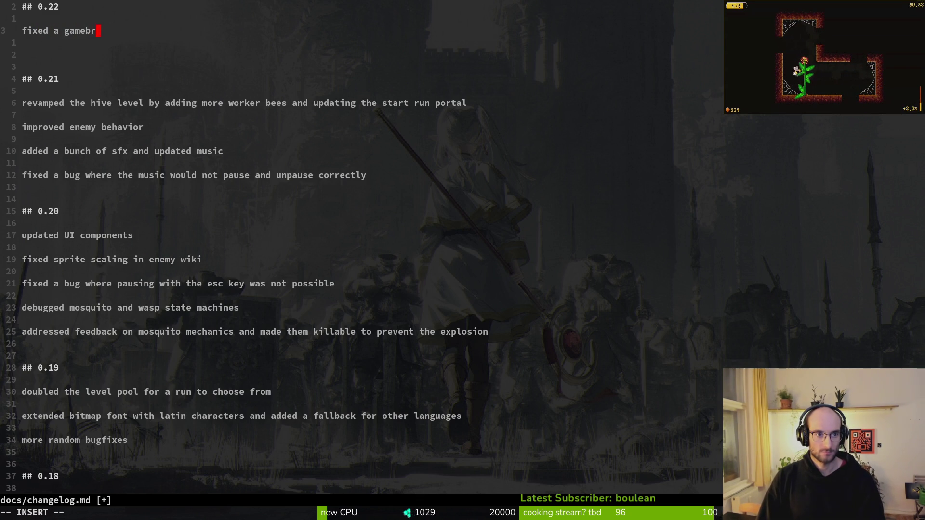
text(eaking bug where n)
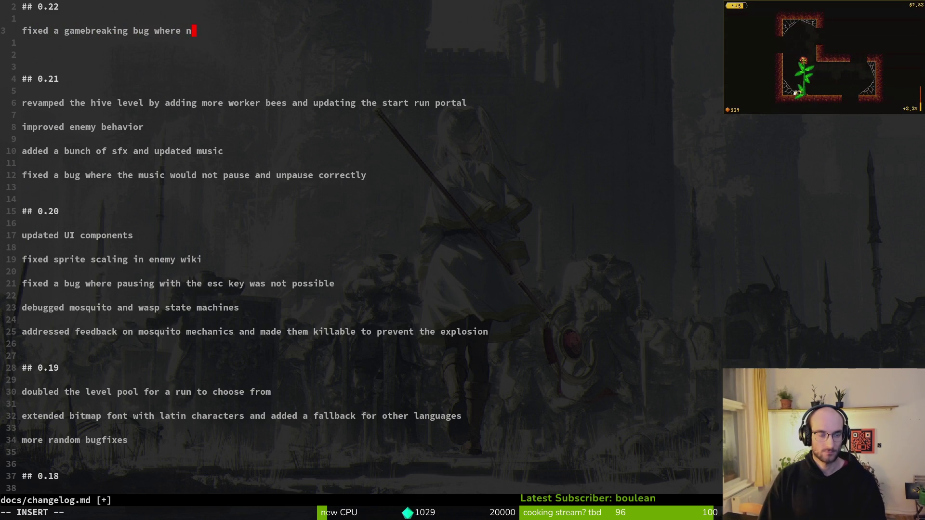
text(o game)
key(BackSpace)
key(BackSpace)
key(BackSpace)
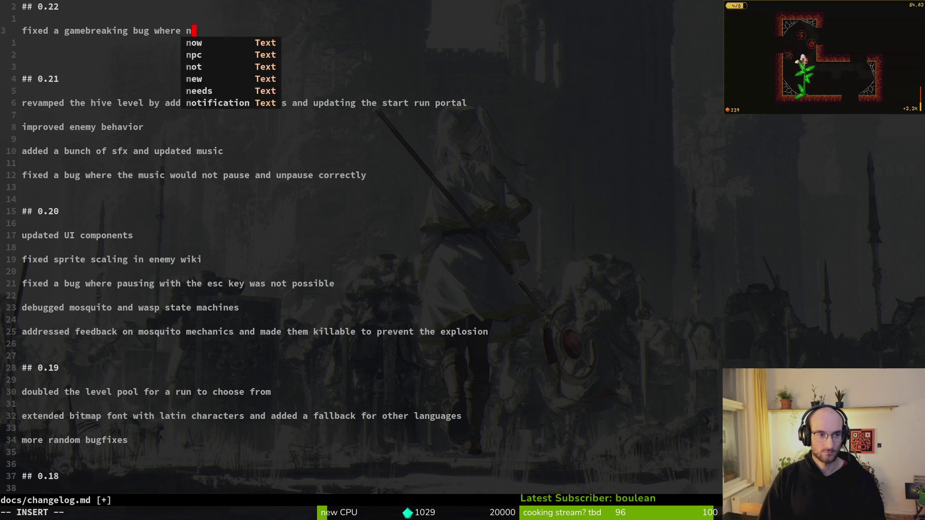
key(BackSpace)
key(BackSpace)
key(BackSpace)
Add 'implemented a bunch hotfixes for the demo' and 'improved start run animations and vfx'.
key(alt+Tab)
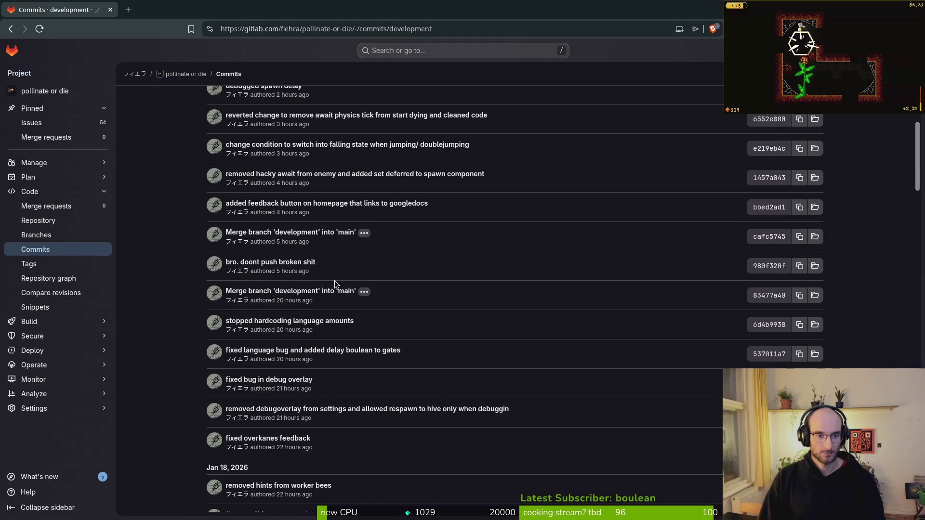
key(alt+Tab)
key(alt+Tab)
key(alt+Tab)
key(alt+Tab)
scroll(217, 189, up, 3)
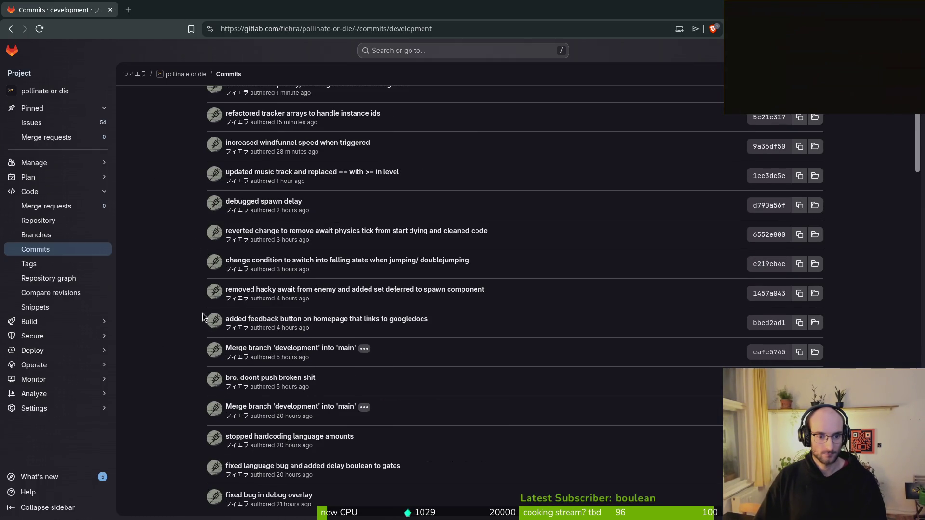
key(alt+Tab)
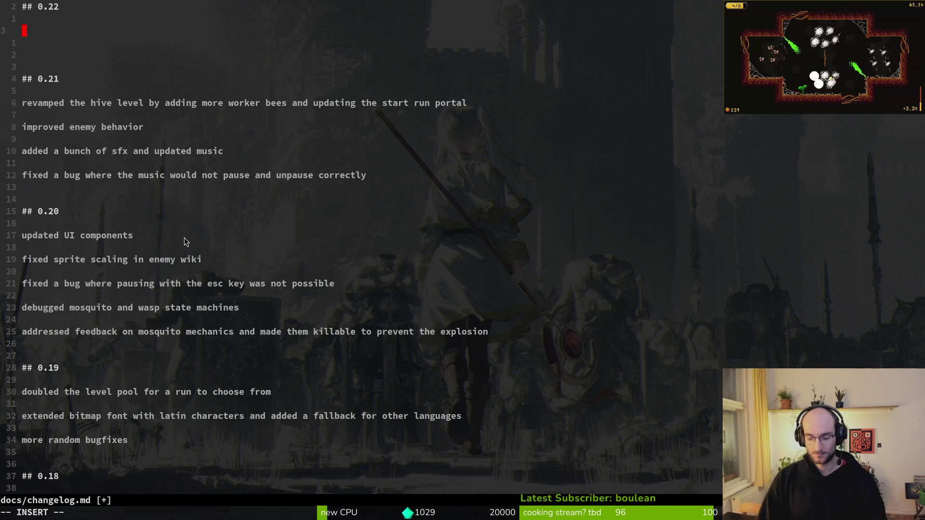
text(impl)
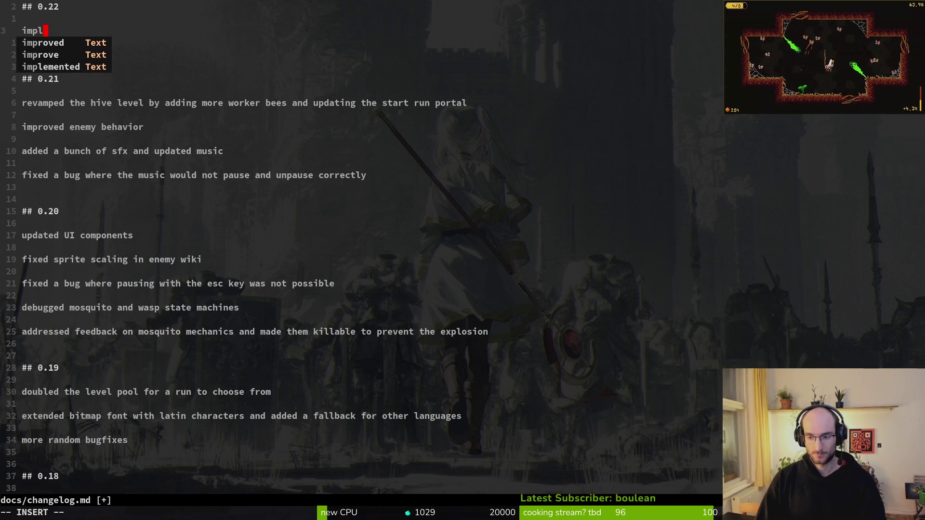
text(emented a bunch )
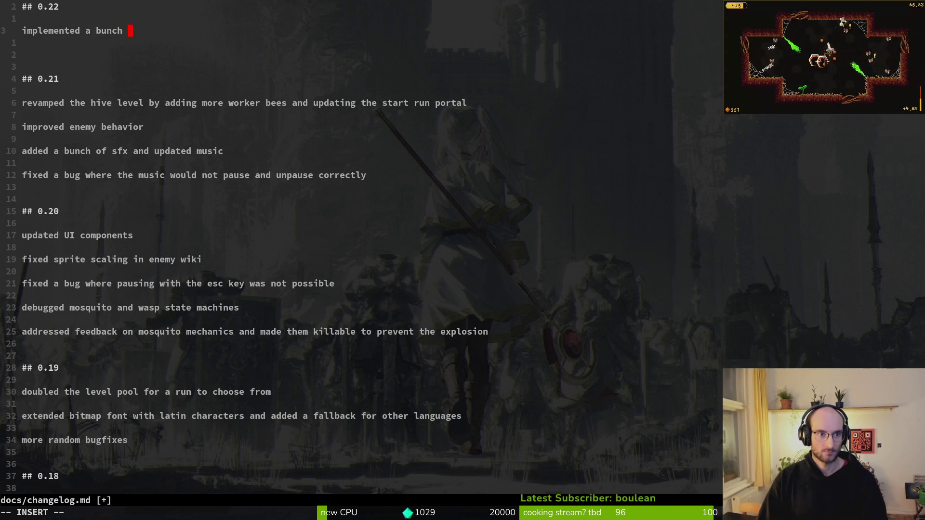
text(of hotfixes for t)
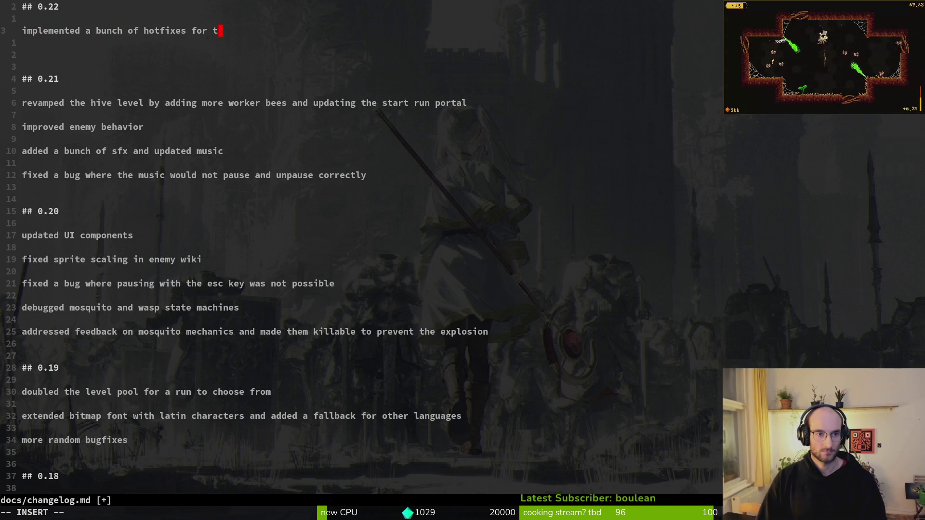
text(he demo)
key(alt+Tab)
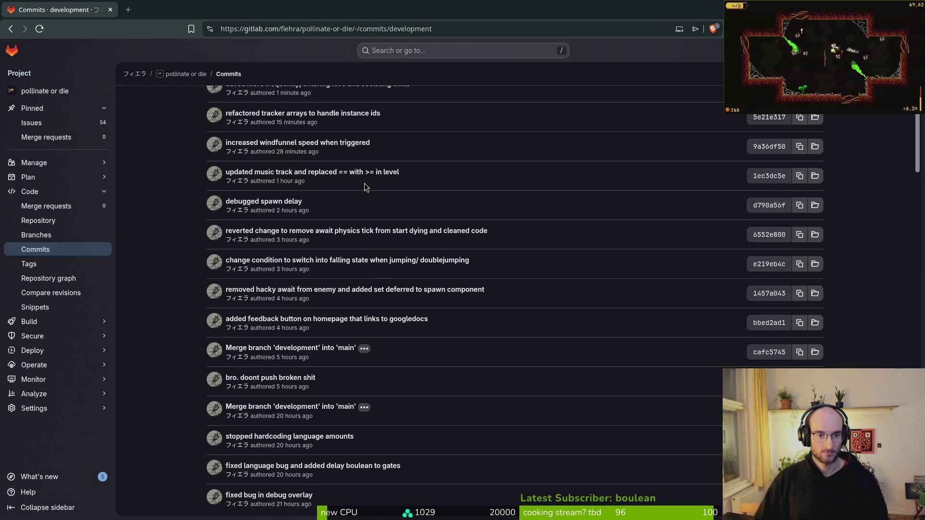
key(alt+Tab)
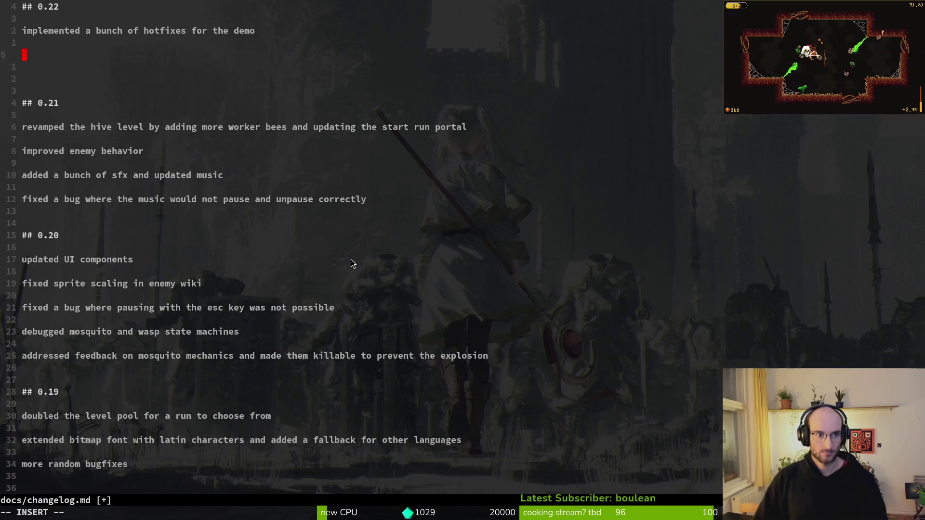
text(impro)
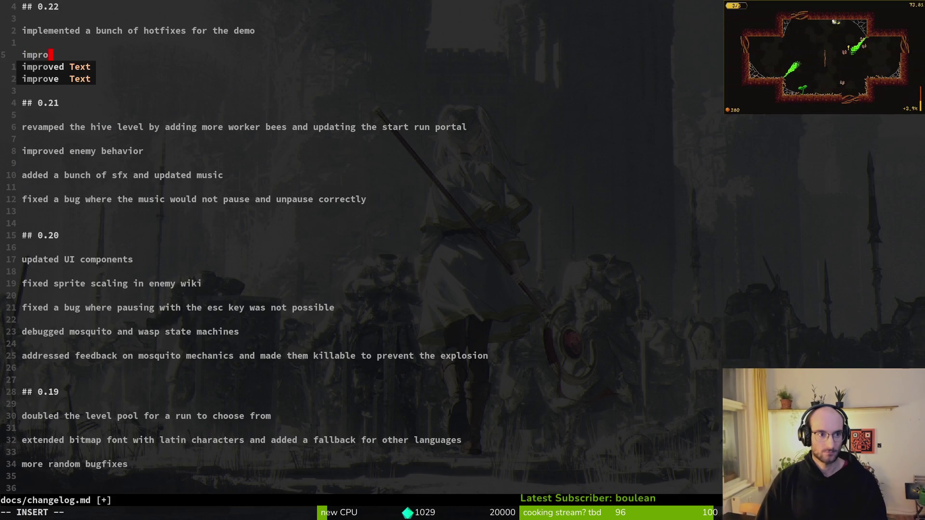
text(ved star)
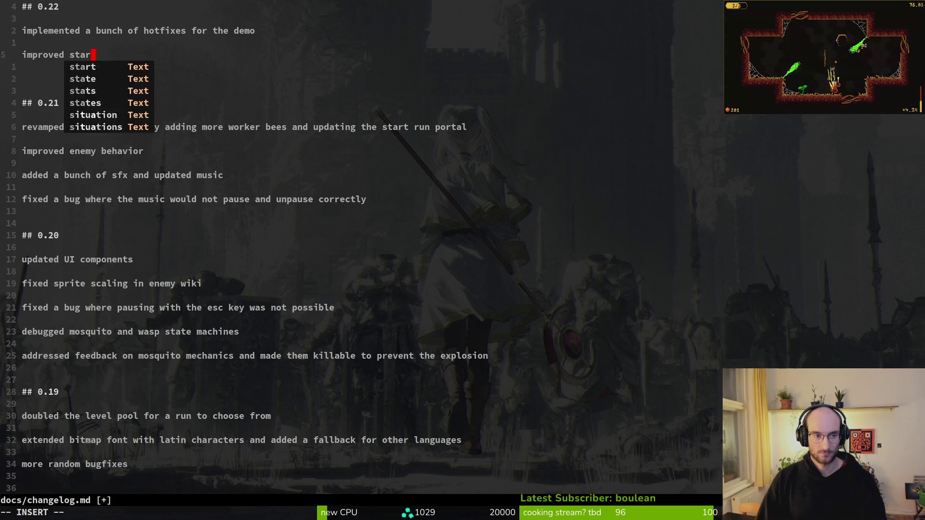
text(t run animations )
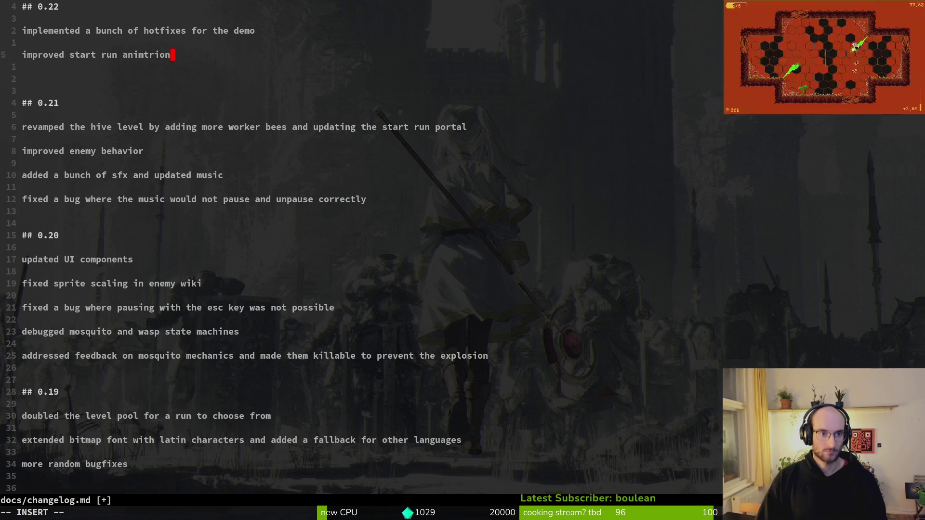
text(and vfx)
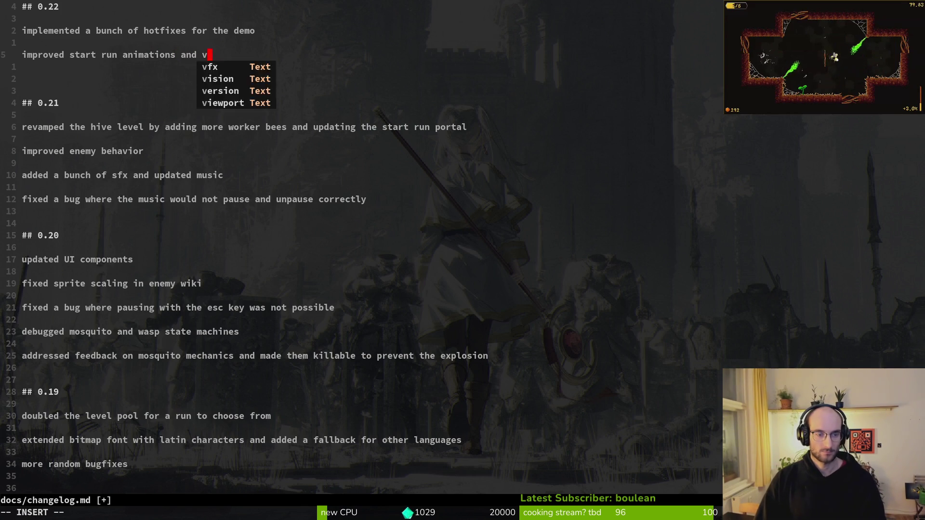
Add a changelog line about refactoring code to be more reliable.
key(Return)
key(Return)
text(up)
key(BackSpace)
key(BackSpace)
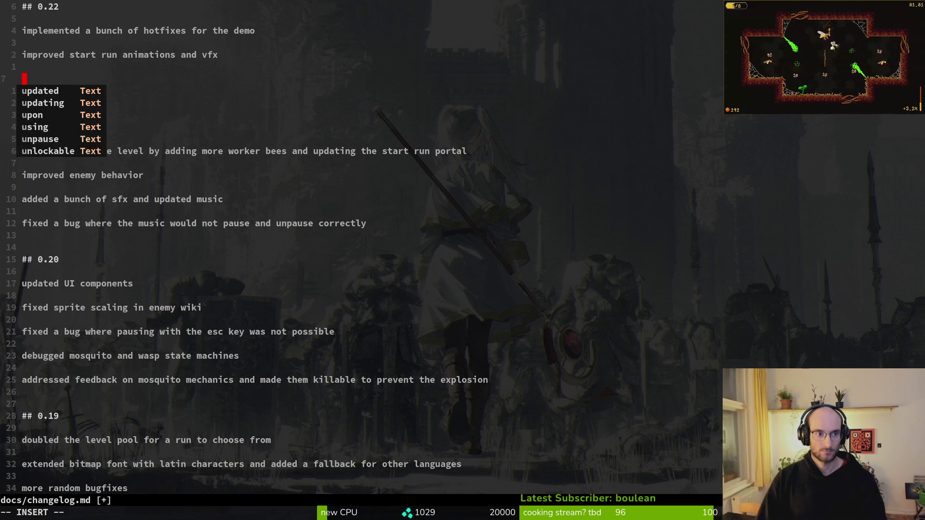
key(alt+Tab)
key(alt+Tab)
text(refactored codeb)
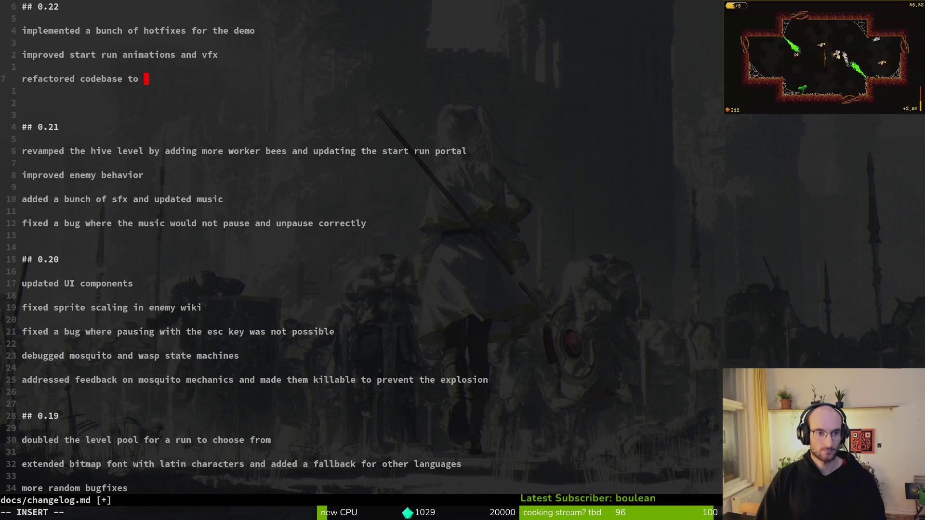
text( be more rel)
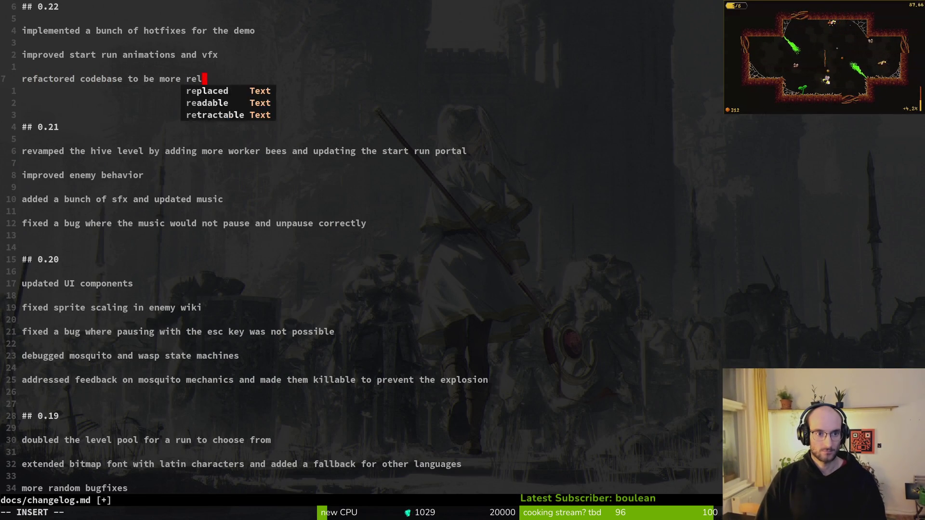
text(iable)
key(Return)
Start a 'debugged' entry, then delete it again.
key(alt+Tab)
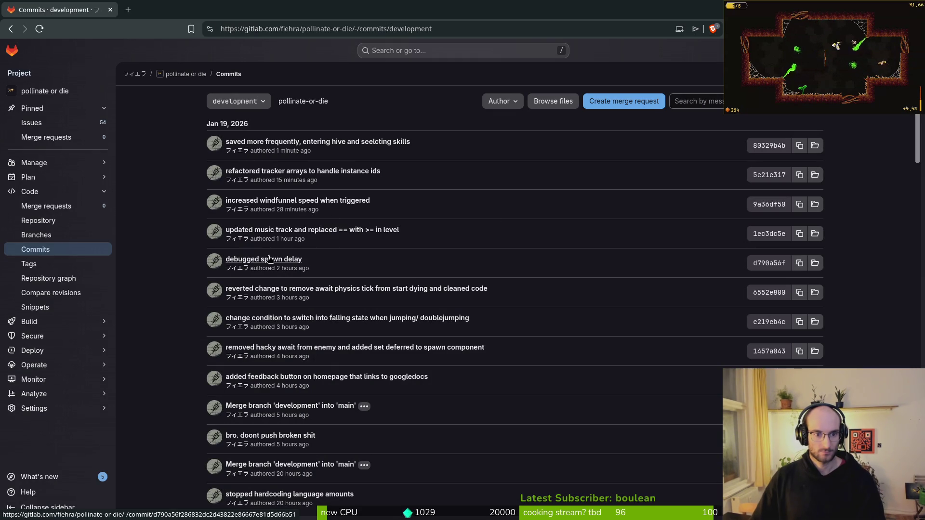
key(alt+Tab)
text(deb)
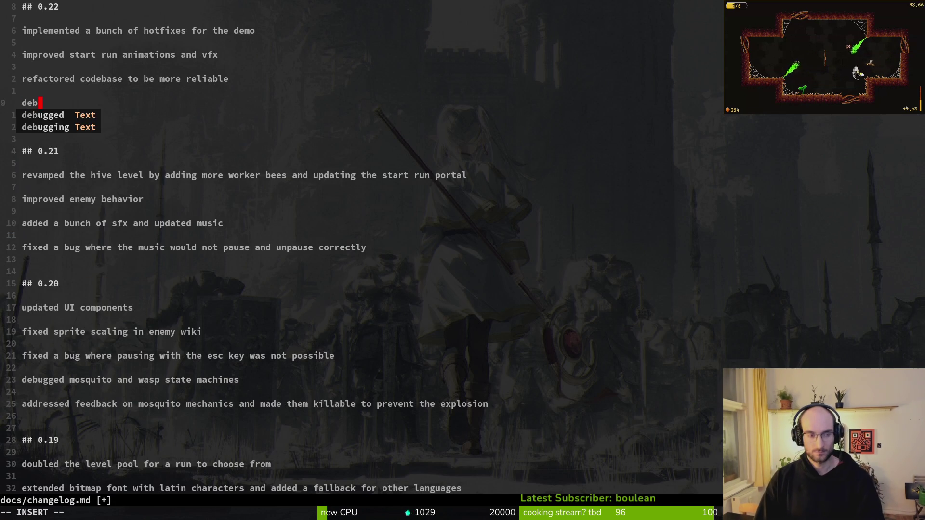
key(Tab)
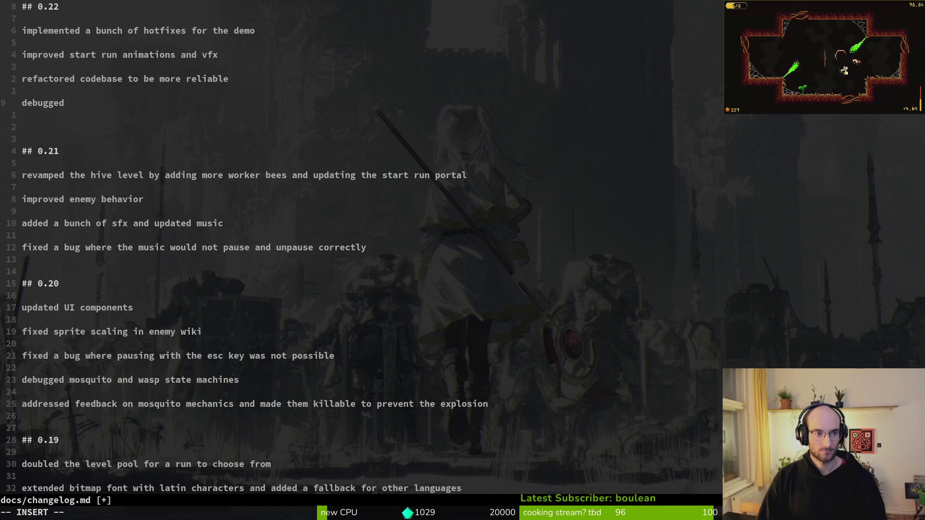
text(bu)
key(BackSpace)
key(BackSpace)
key(BackSpace)
key(BackSpace)
key(BackSpace)
key(BackSpace)
key(BackSpace)
text(f)
key(BackSpace)
Add a 0.22 entry about the buggy spawn delay of enemies.
key(Return)
text(refa)
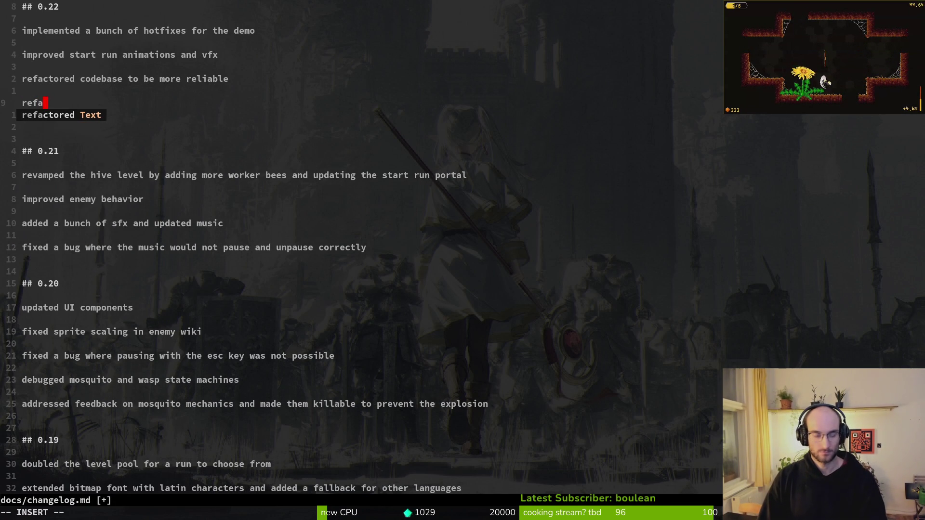
text(ctored)
key(BackSpace)
text(buggy spawn delay of enemies)
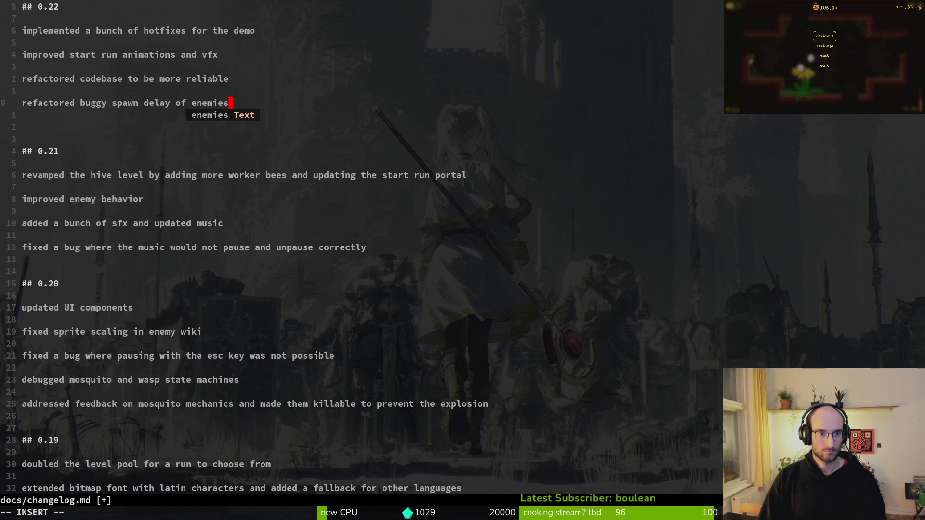
key(Return)
key(Return)
Add 'game saves more frequently now to prevent loss of progress and skills'.
key(alt+Tab)
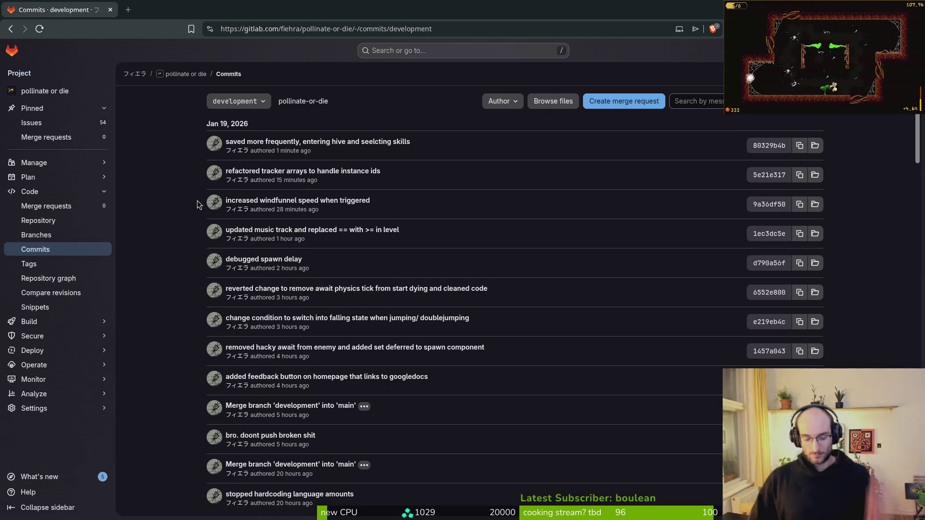
key(alt+Tab)
text(gam)
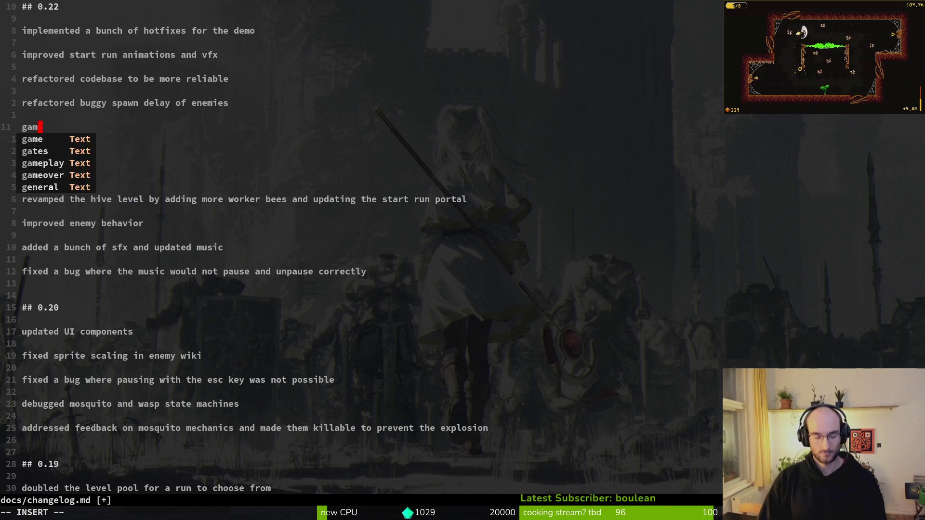
text(e saves more fe)
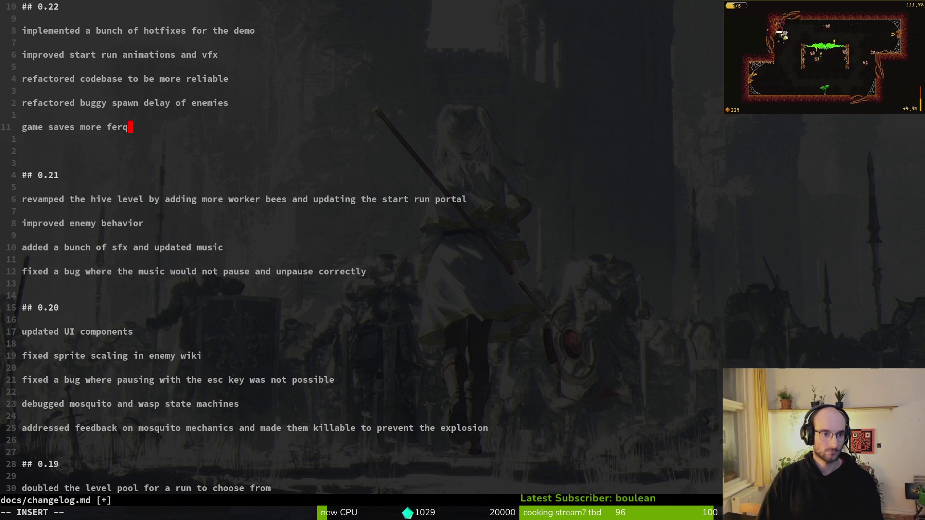
key(BackSpace)
text(re)
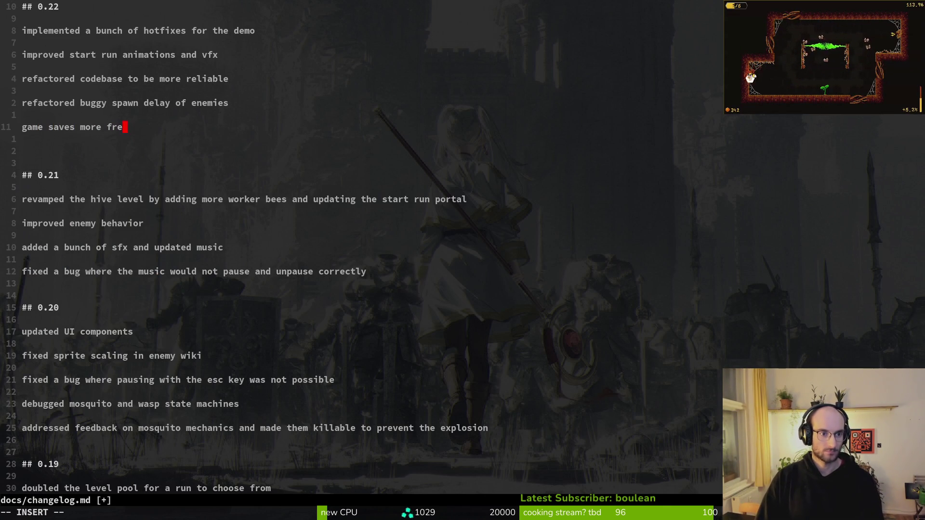
text(quently now to pre)
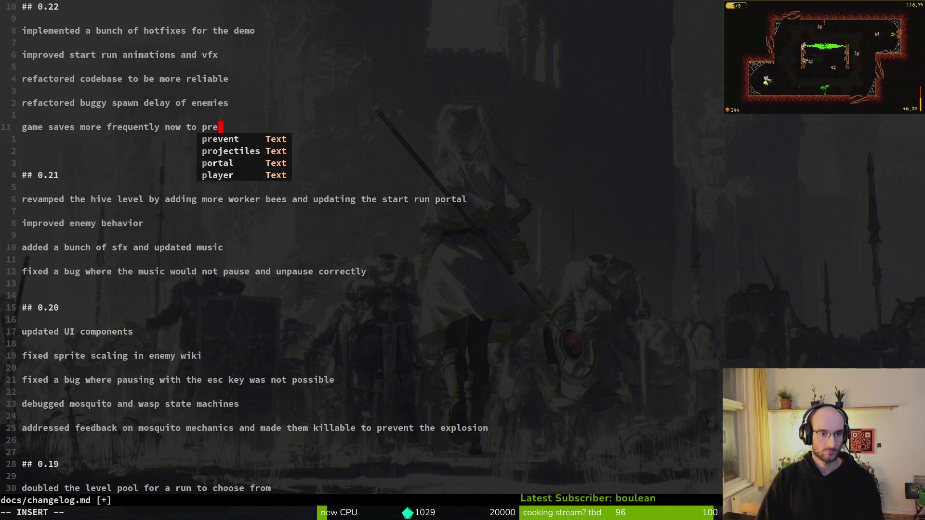
text(vent loss of pro)
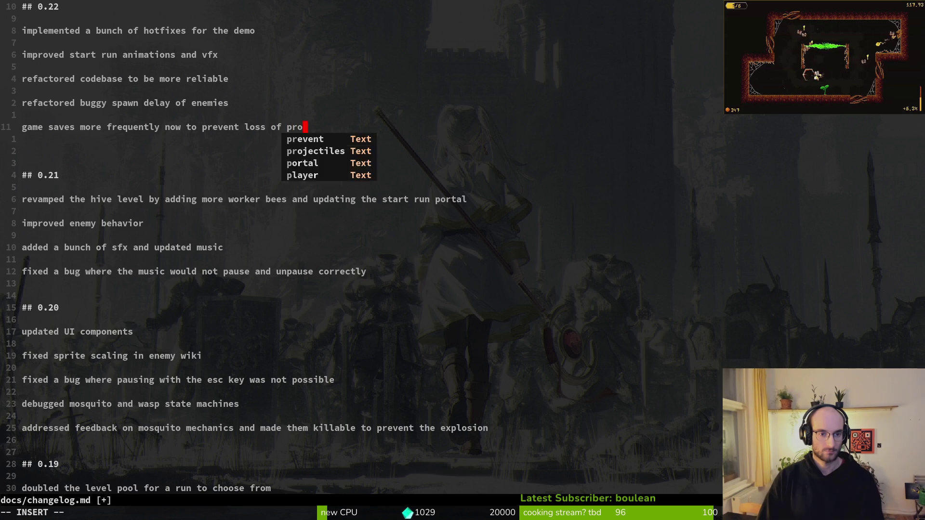
text(gress and skills)
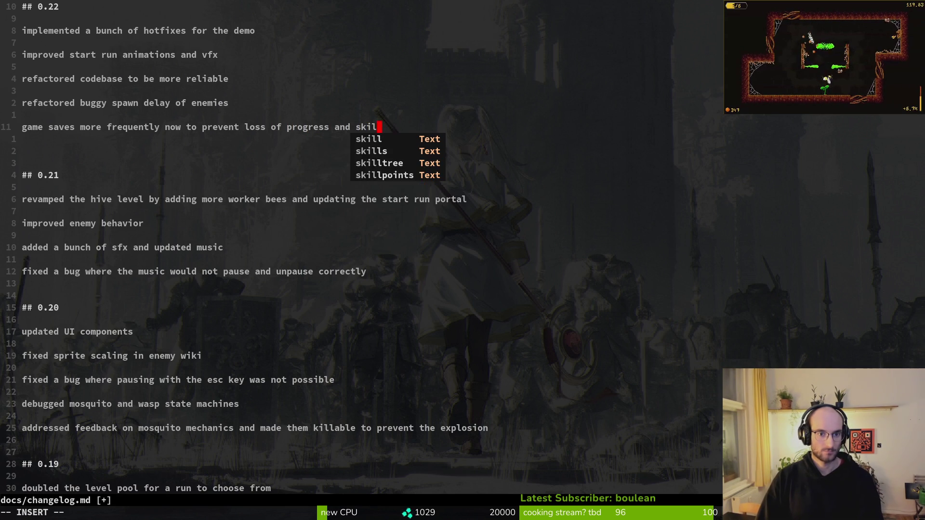
Leave insert mode, then save the changelog and quit Vim with :wq.
key(alt+Tab)
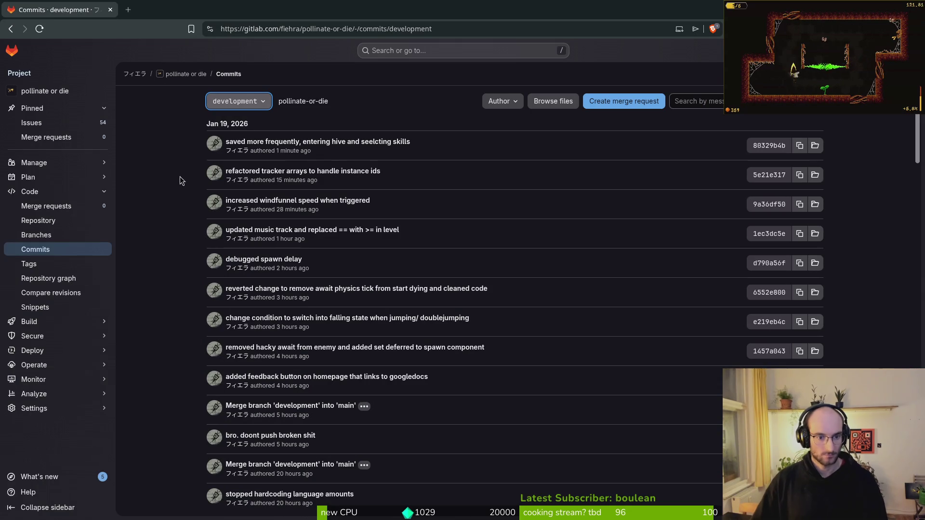
key(alt+Tab)
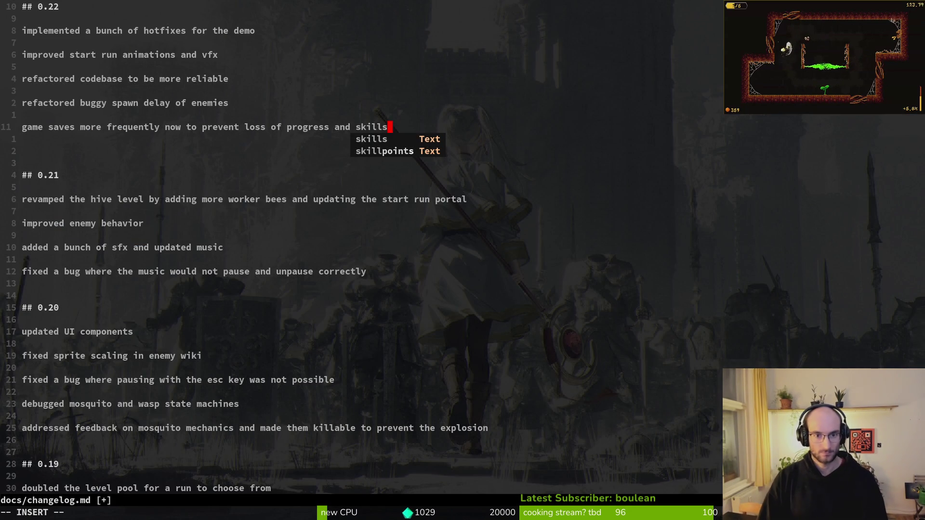
text(:wq)
key(BackSpace)
key(BackSpace)
key(BackSpace)
key(Escape)
text(:wq)
key(Return)
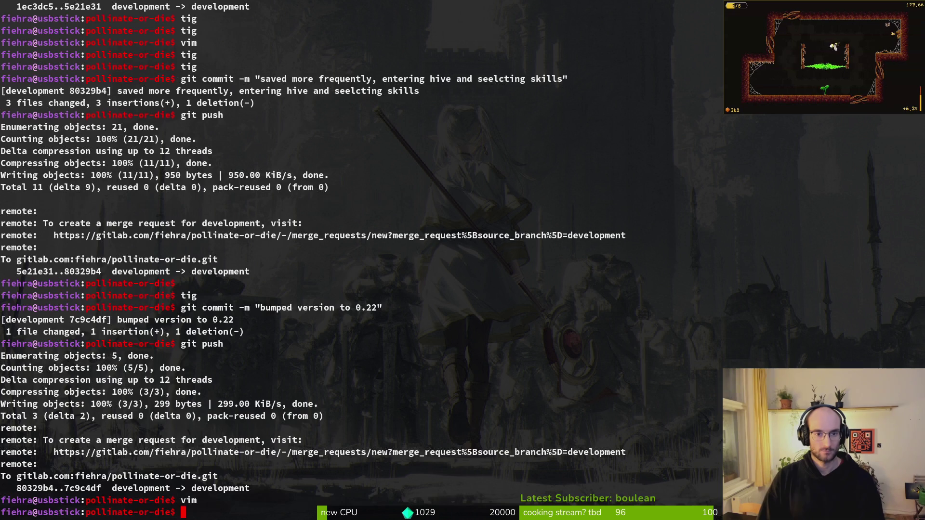
Load partner.steamgames.com in a new browser tab, then close that tab again.
key(alt+Tab)
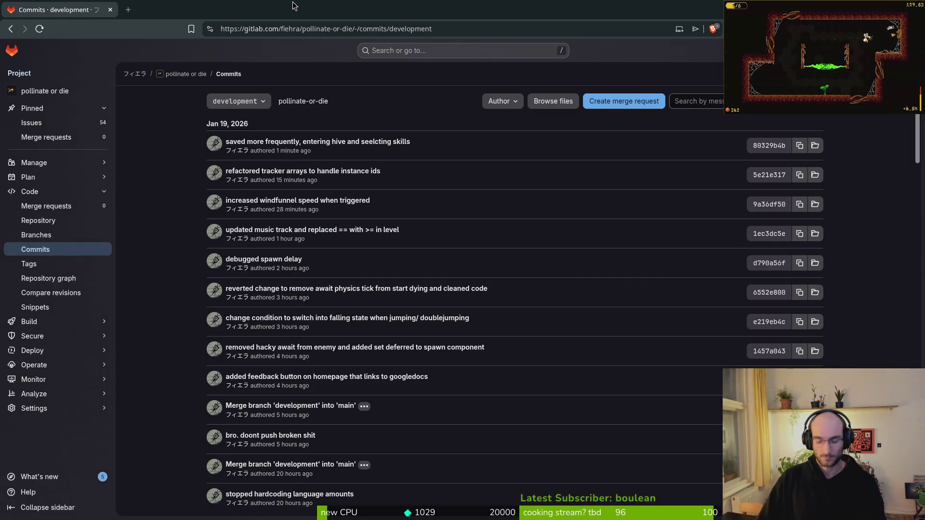
key(ctrl+t)
text(stea)
key(Return)
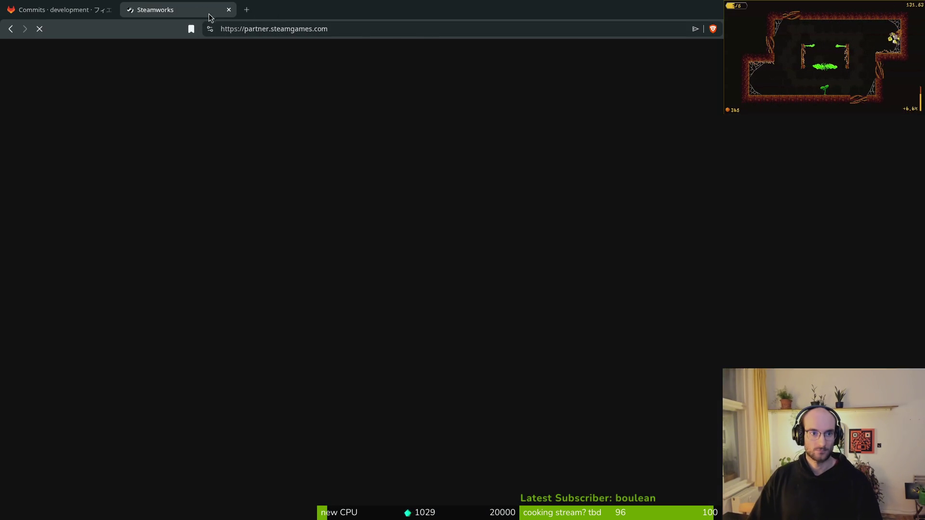
middle_click(201, 12)
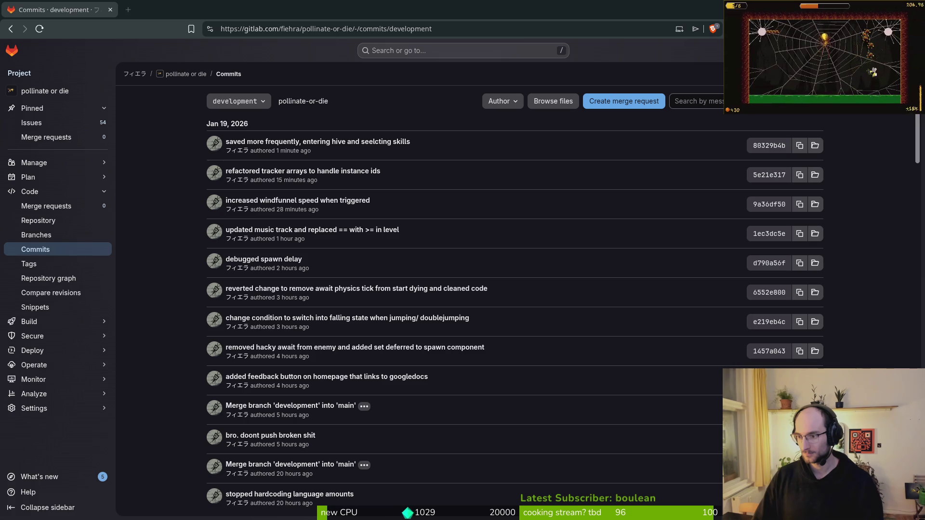
key(alt+Tab)
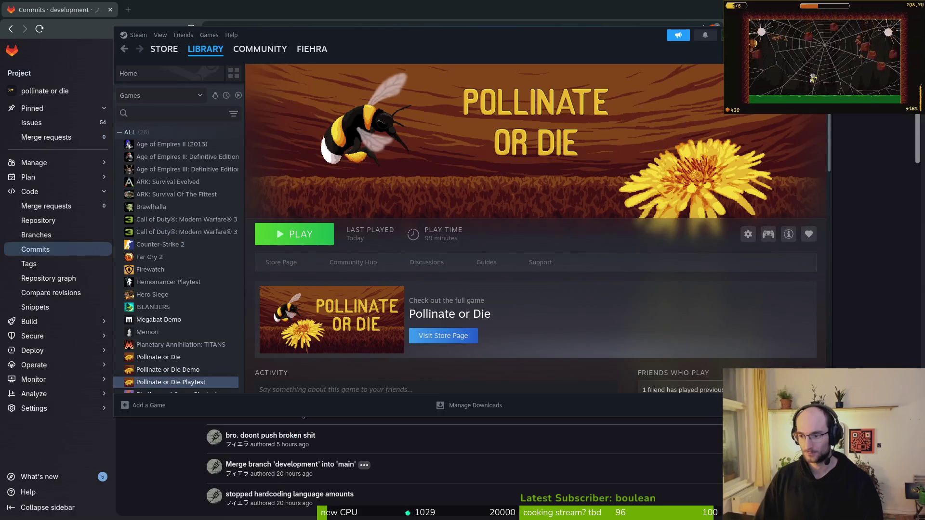
Open the patch 0.19 notes from the Pollinate or Die Playtest activity feed.
scroll(454, 254, down, 5)
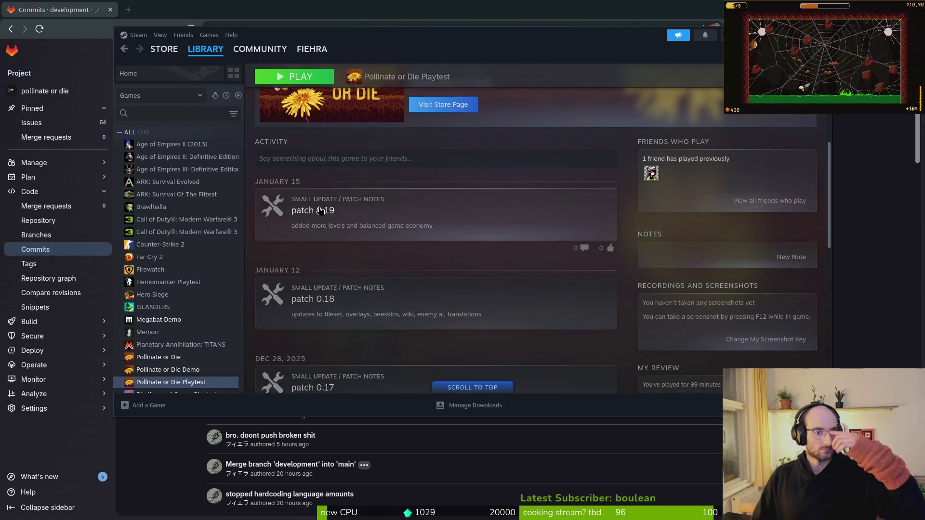
click(313, 210)
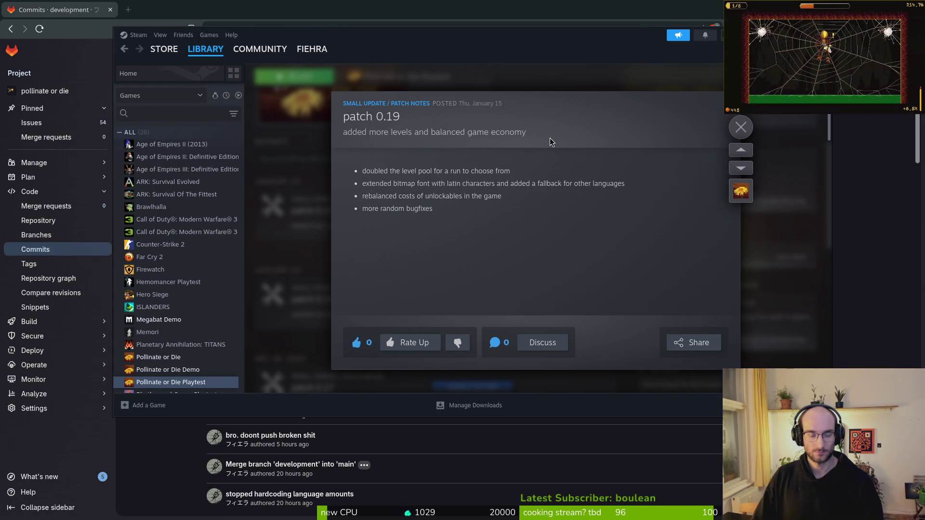
click(740, 127)
scroll(350, 227, up, 3)
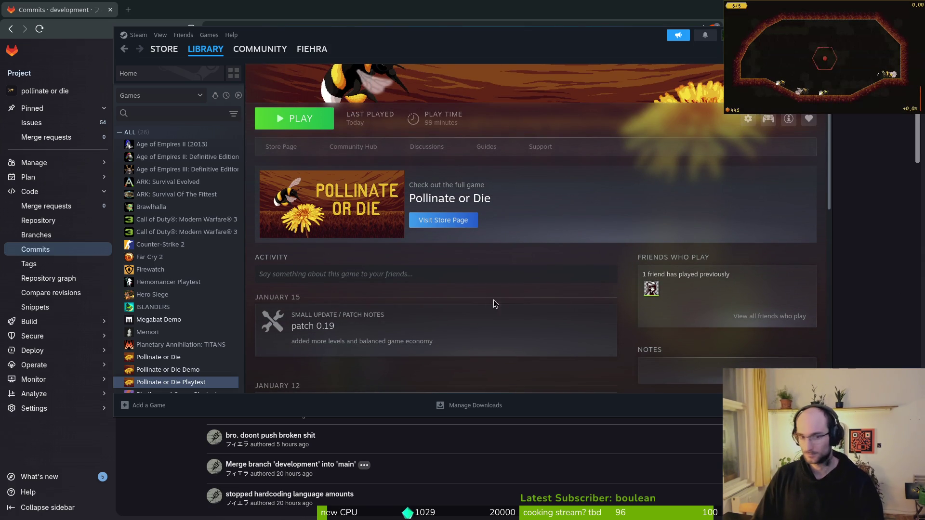
click(426, 317)
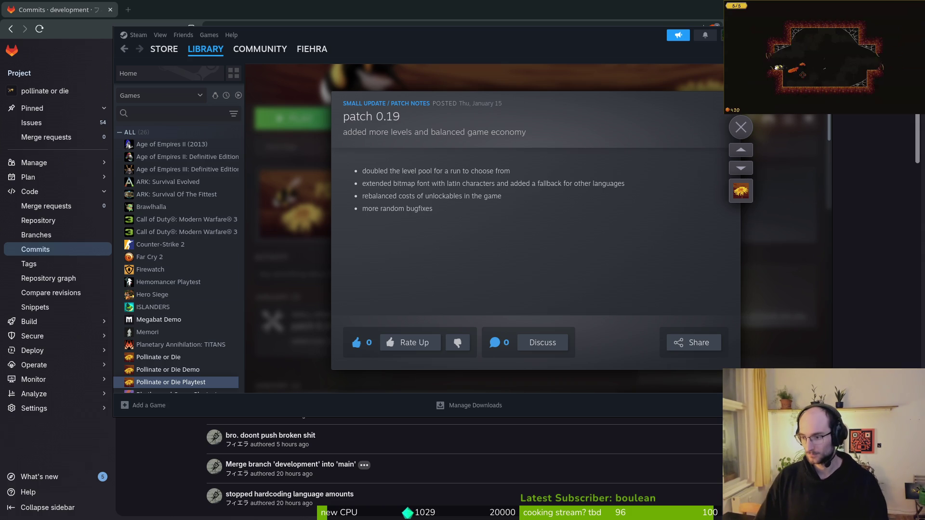
key(alt+Tab)
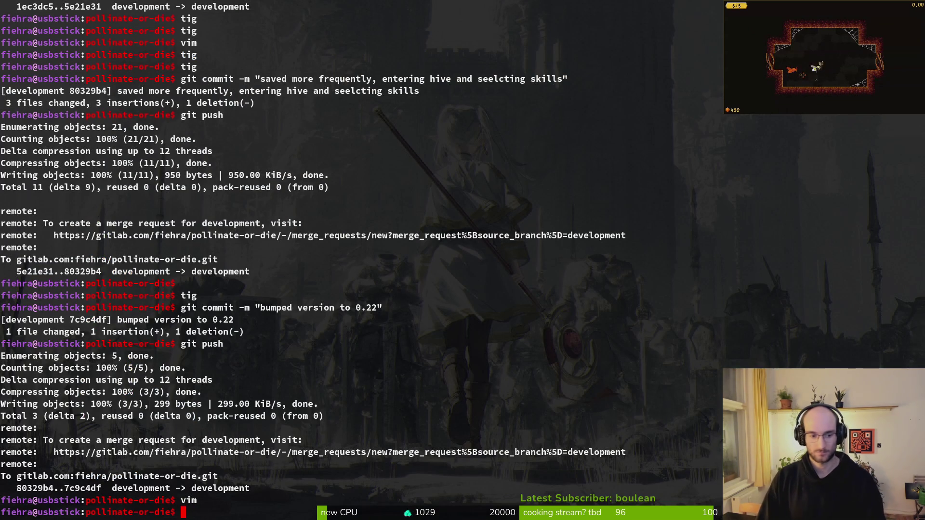
Open docs/changelog.md in vim and yank the 34 lines of 0.22–0.20 notes.
key(ctrl+c)
text(vim)
key(Return)
text(change)
key(Return)
key(shift+v)
key(j)
key(j)
key(j)
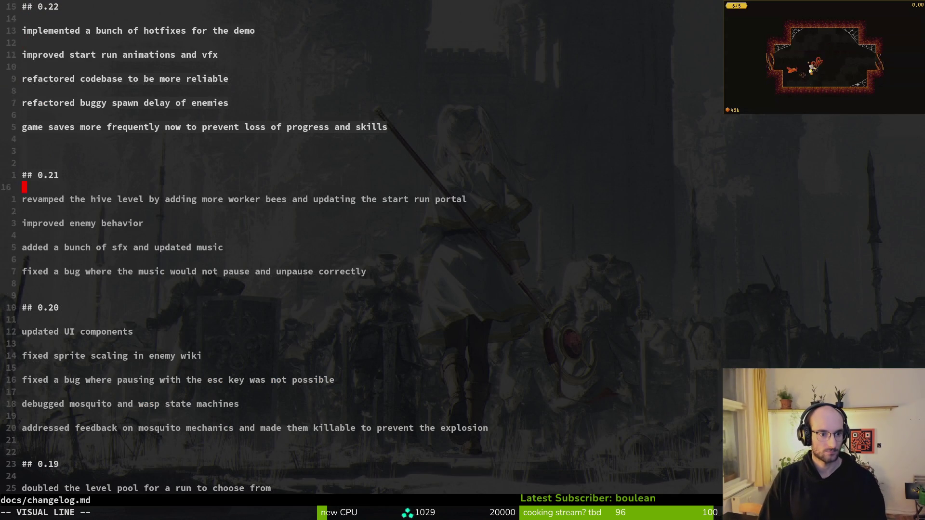
key(j)
key(j)
key(j)
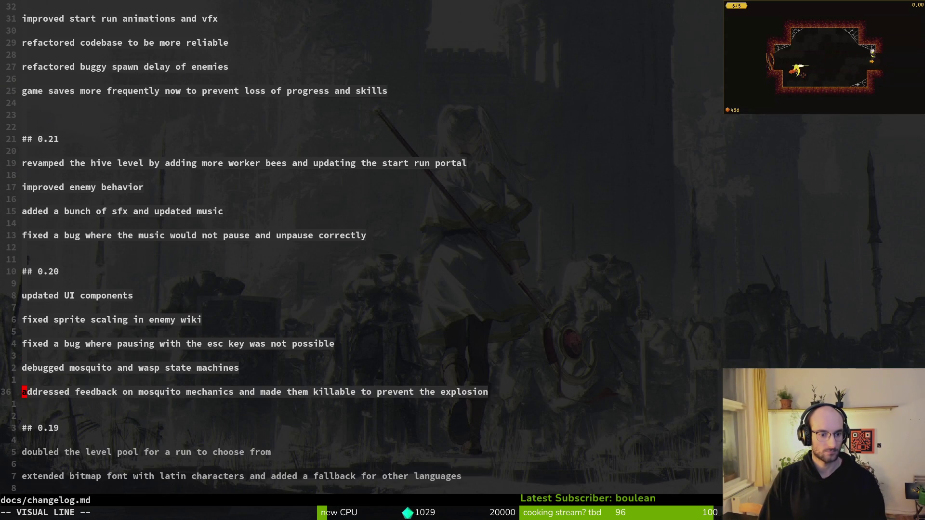
key(y)
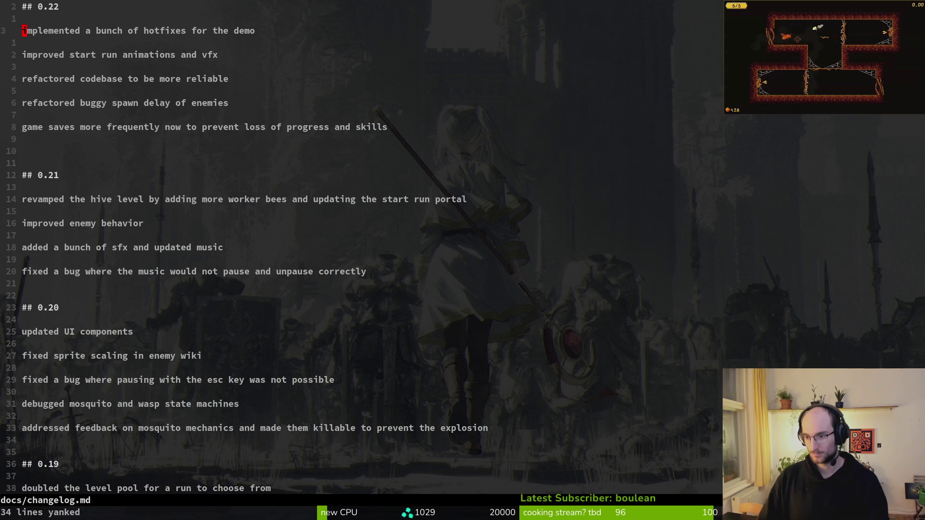
key(alt+Tab)
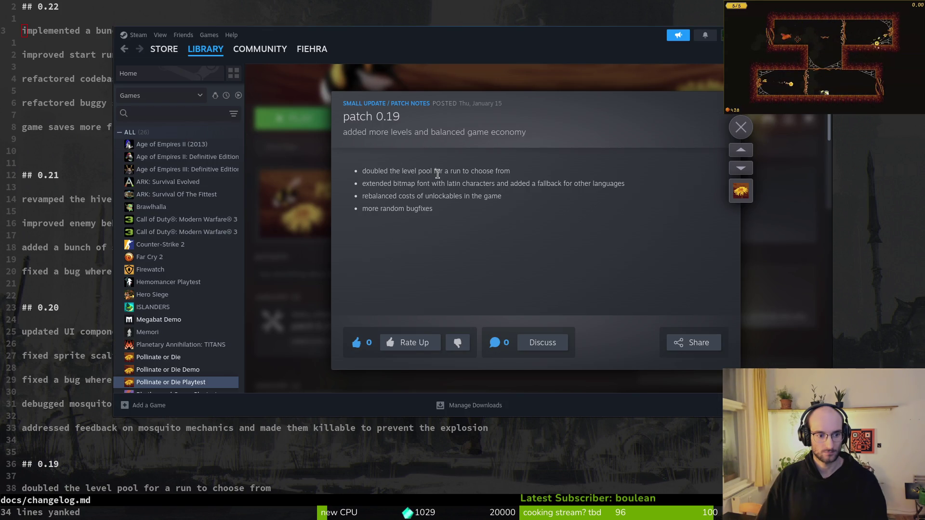
Close the Steam patch 0.19 notes overlay to reveal the Playtest library page.
scroll(65, 393, down, 2)
scroll(61, 397, up, 1)
scroll(62, 399, up, 1)
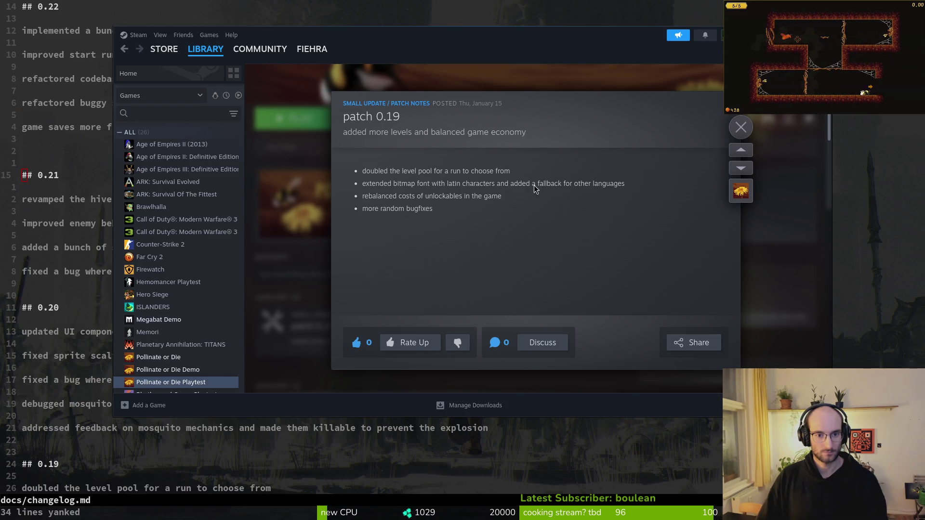
click(741, 127)
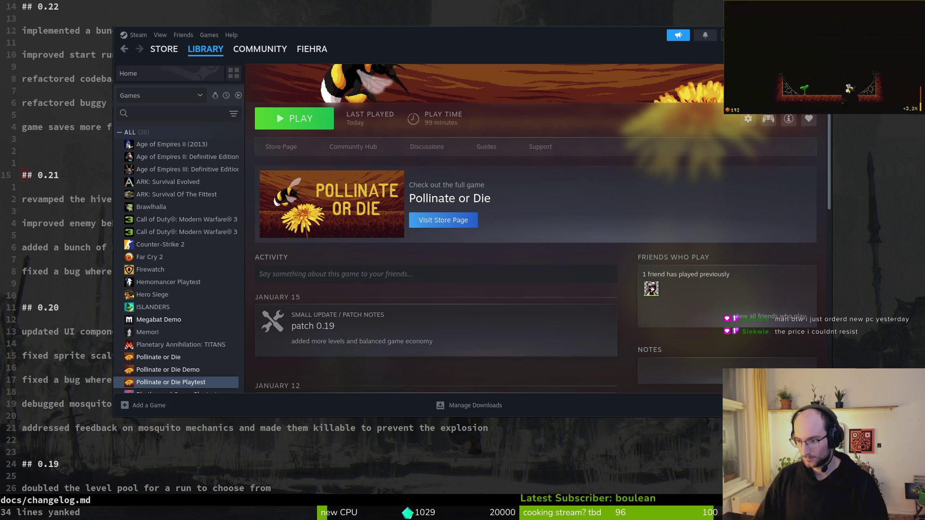
key(Escape)
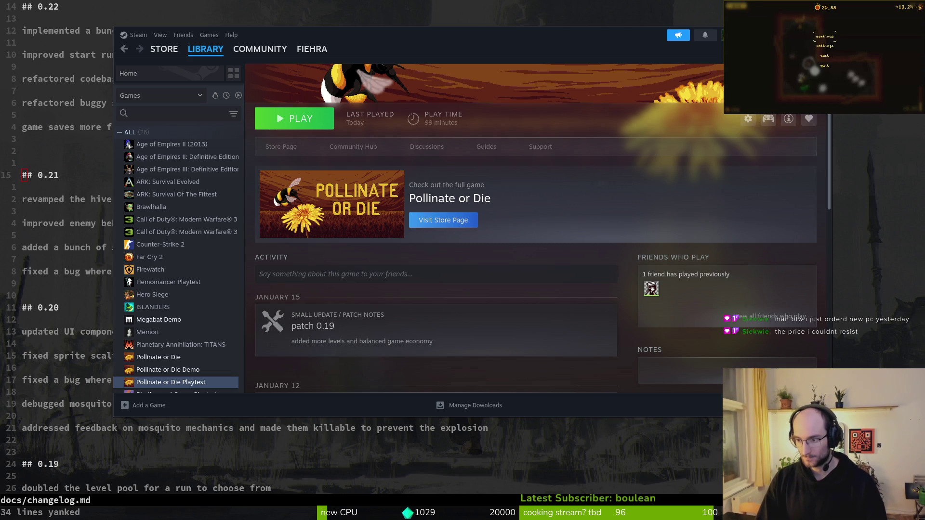
key(Escape)
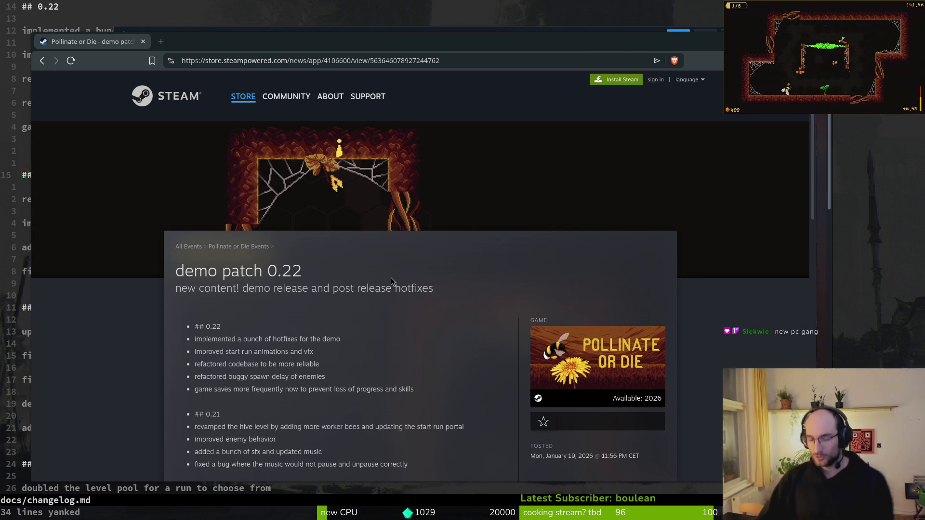
Scroll through the published 'demo patch 0.22' notes on the Steam store page.
scroll(337, 301, down, 4)
scroll(372, 302, up, 4)
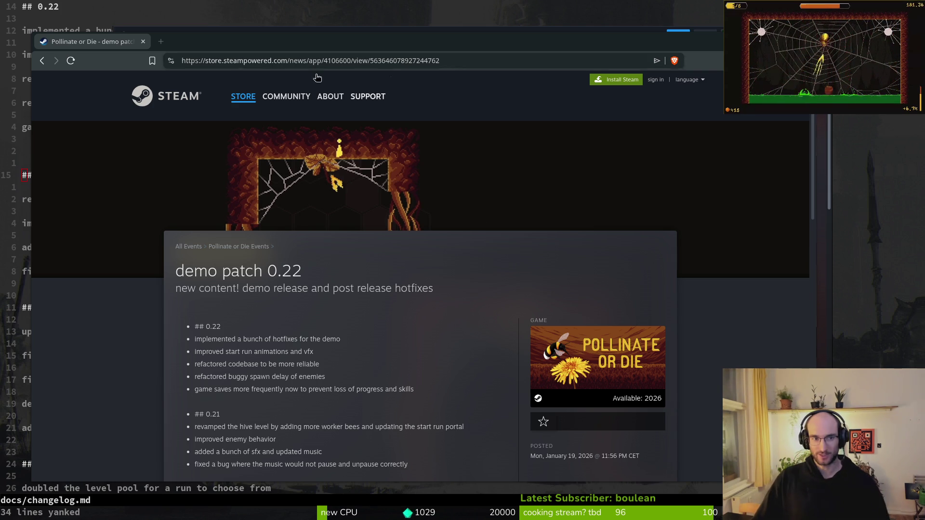
Close the Steam news page and open modules/player/slashing.gd with the file finder.
click(143, 42)
key(alt+F4)
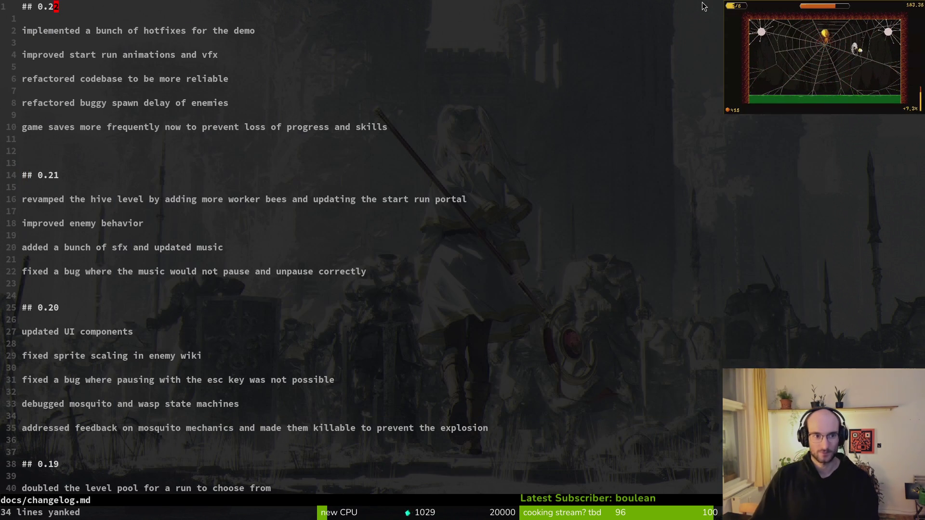
key(ctrl+p)
text(slash)
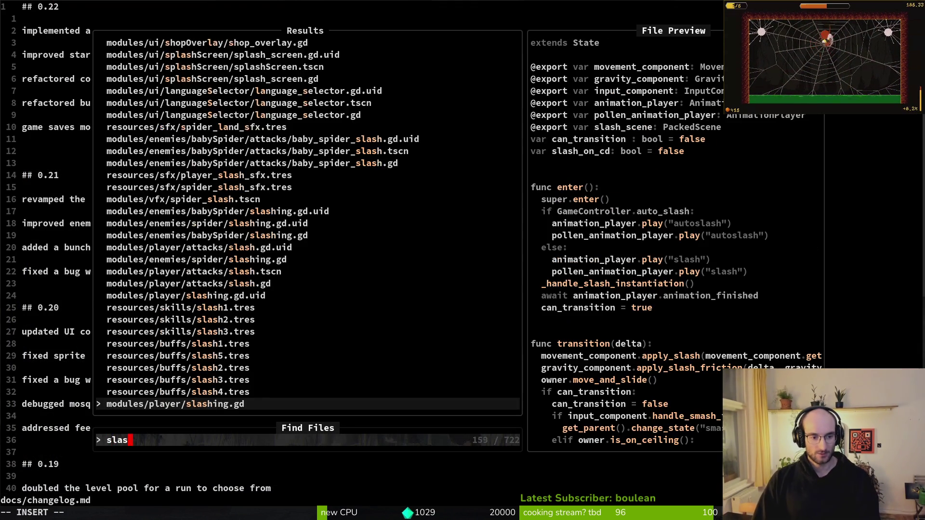
key(Return)
Delete the commented-out velocity line in _slash_without_auto_aim and write the file.
scroll(556, 139, down, 10)
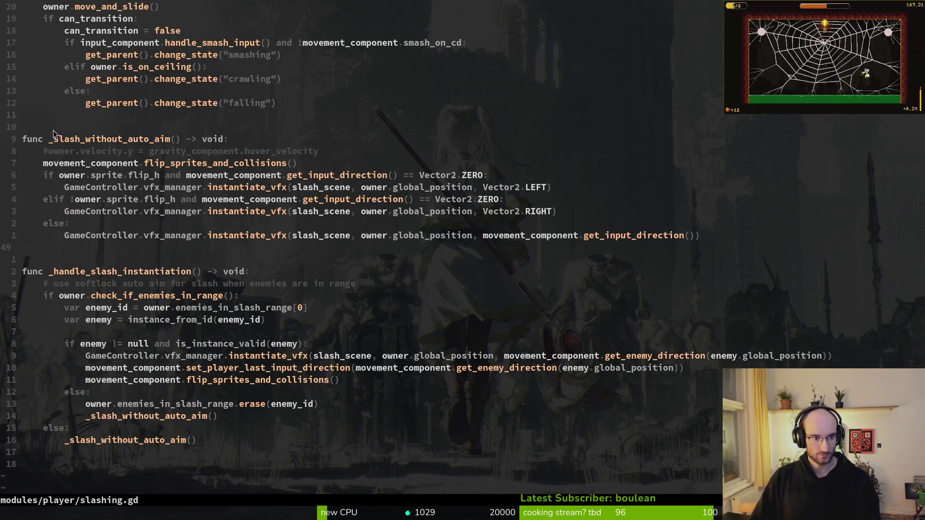
click(145, 150)
key(d)
key(d)
click(197, 103)
key(d)
key(d)
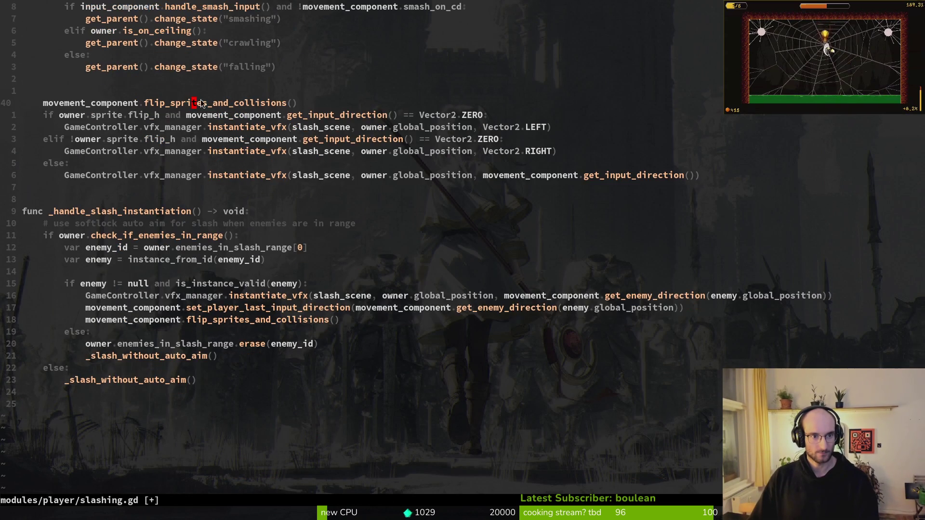
text(u)
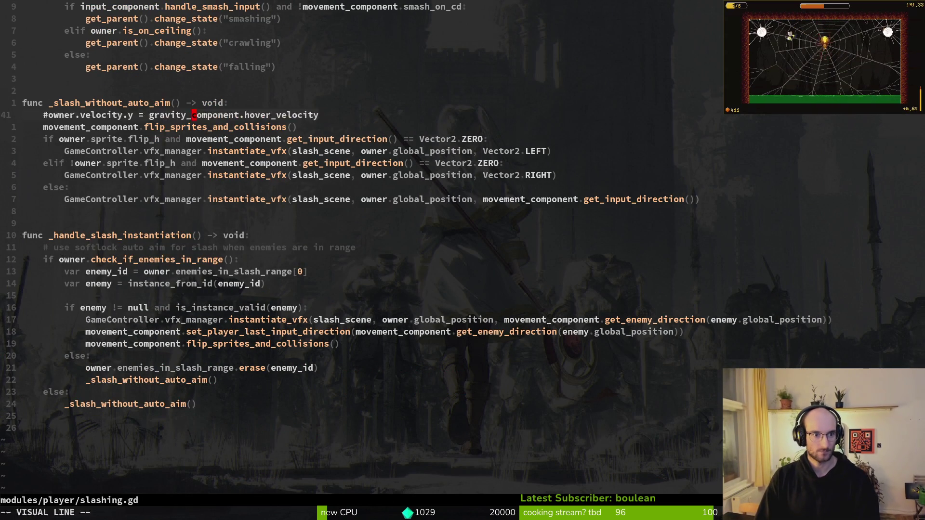
text(:write)
key(Return)
scroll(273, 172, up, 3)
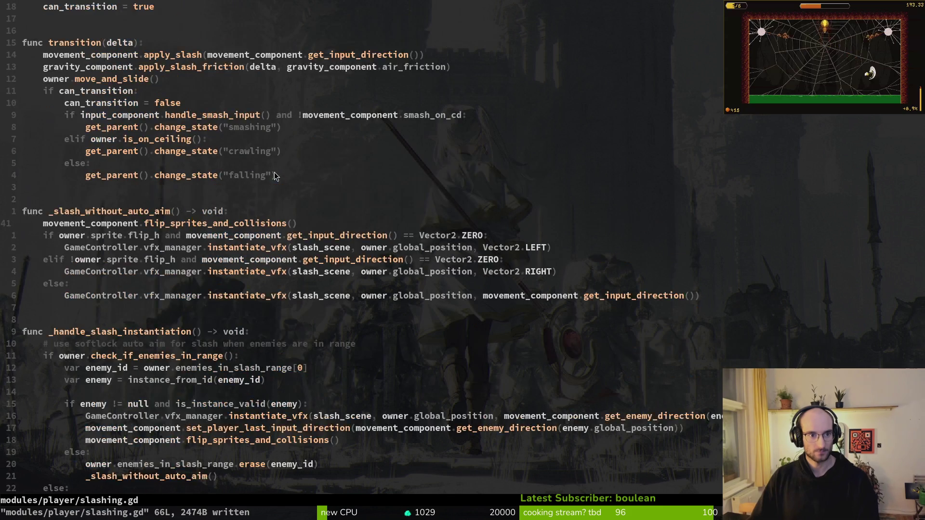
scroll(273, 172, down, 2)
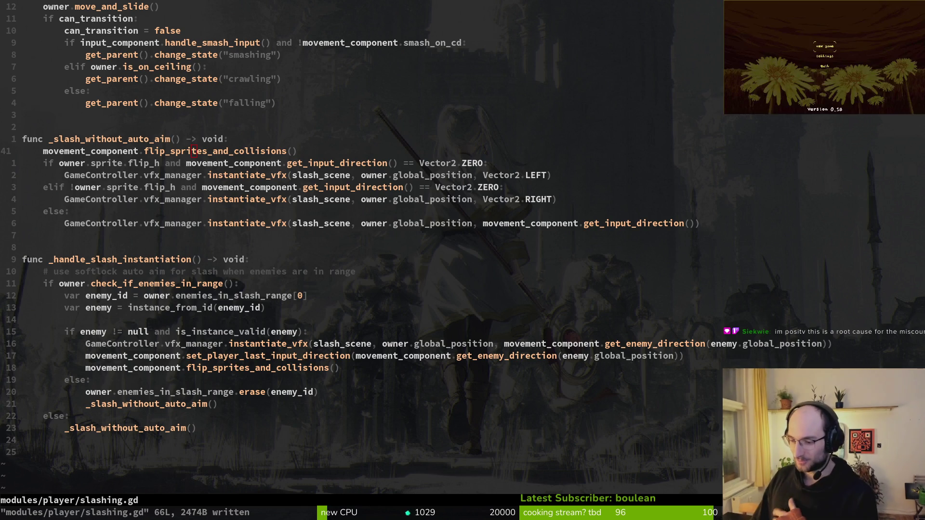
key(Return)
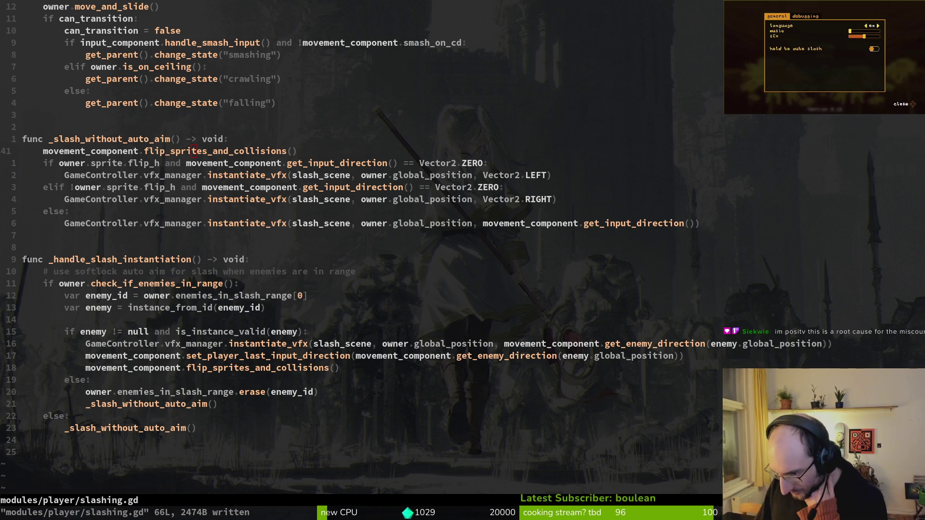
key(Escape)
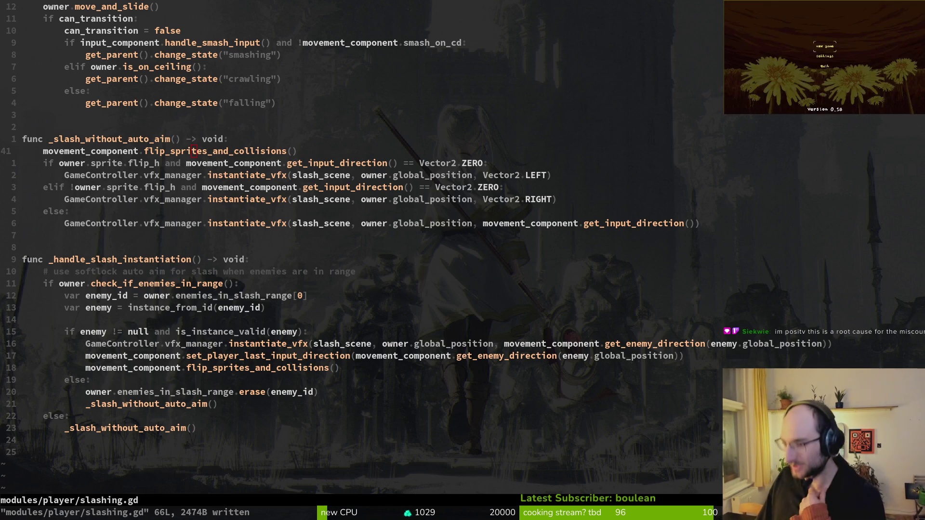
key(Return)
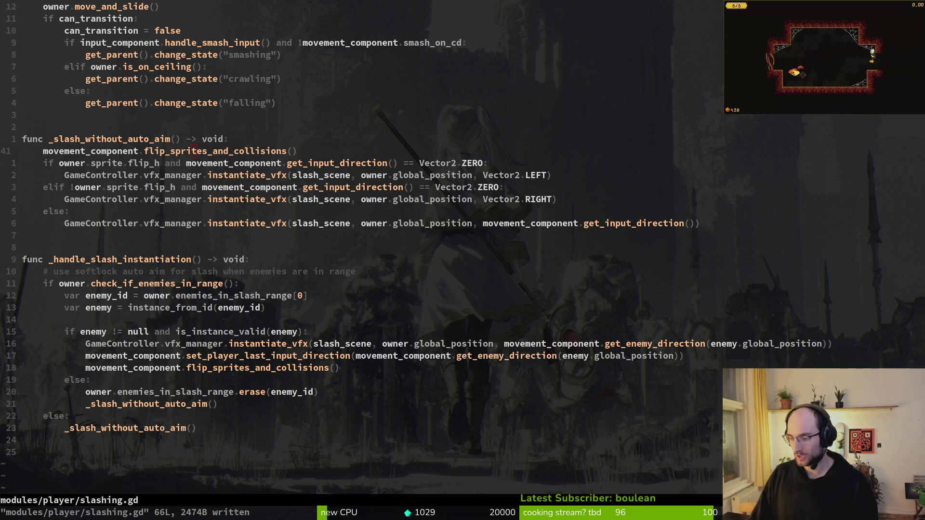
key(alt+Tab)
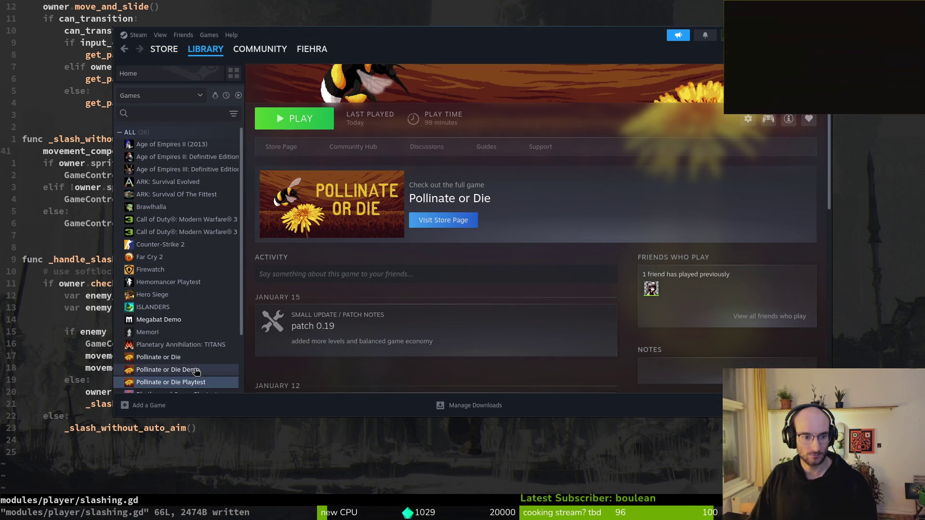
Verify the integrity of the Pollinate or Die Demo's installed files.
click(193, 370)
click(748, 234)
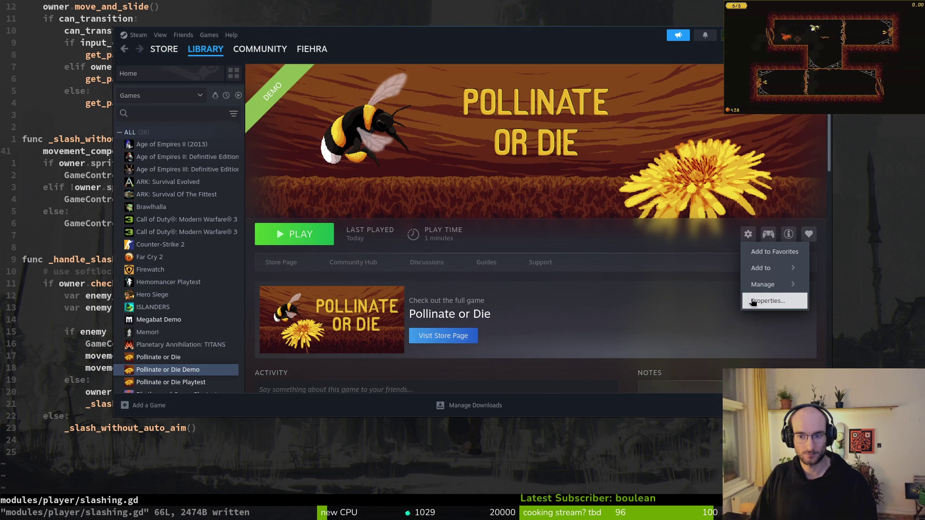
click(753, 302)
click(302, 188)
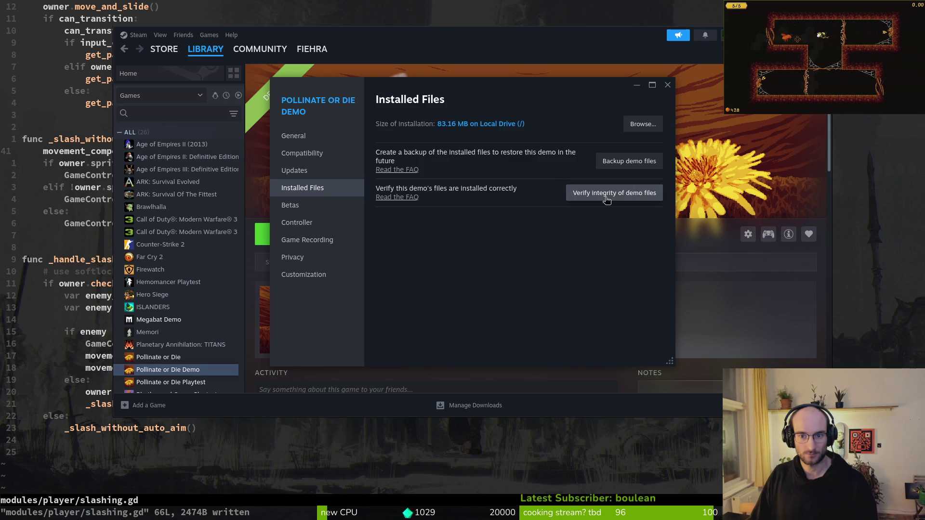
click(628, 193)
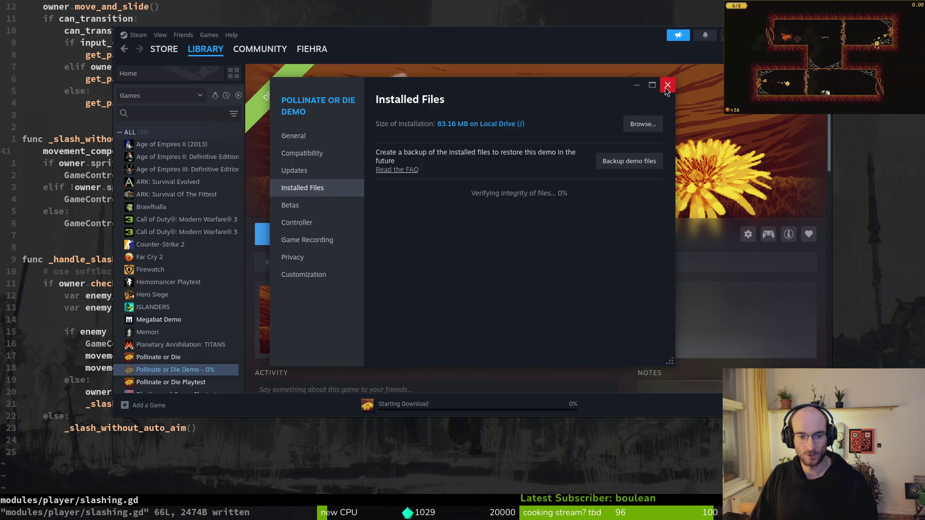
click(666, 87)
Verify the Pollinate or Die Playtest's files, then launch the Demo.
click(188, 383)
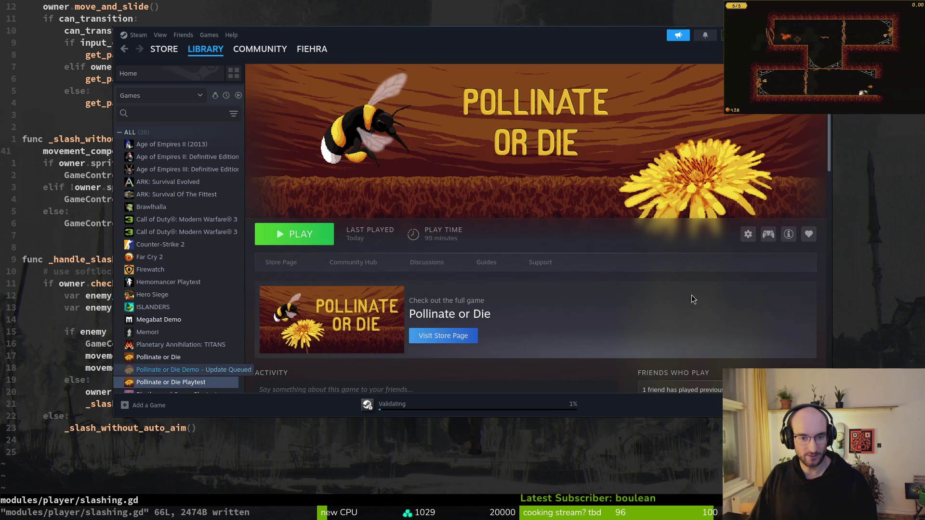
click(748, 234)
click(761, 301)
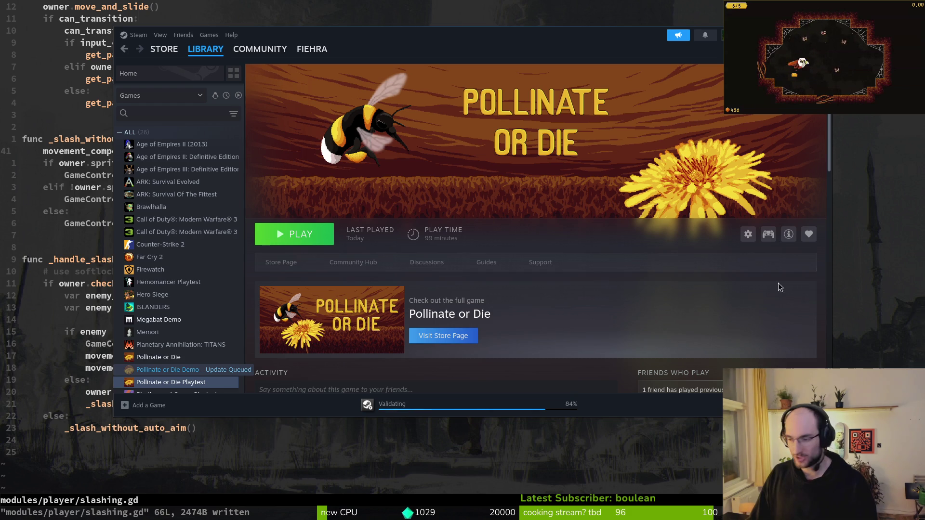
click(750, 235)
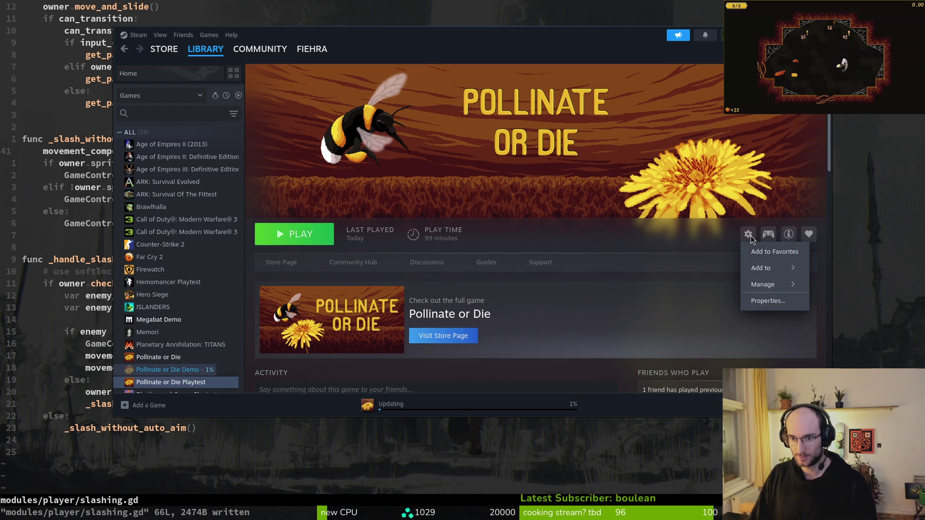
click(768, 300)
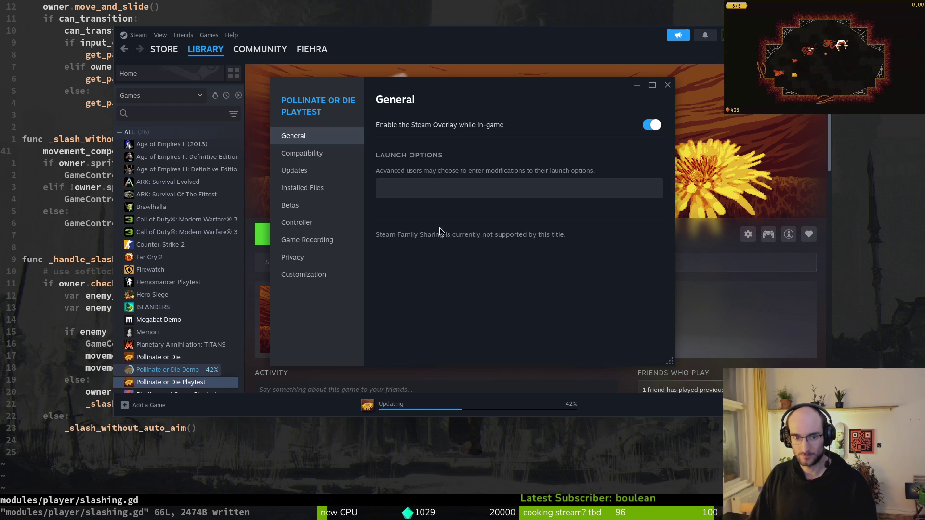
click(330, 189)
click(613, 185)
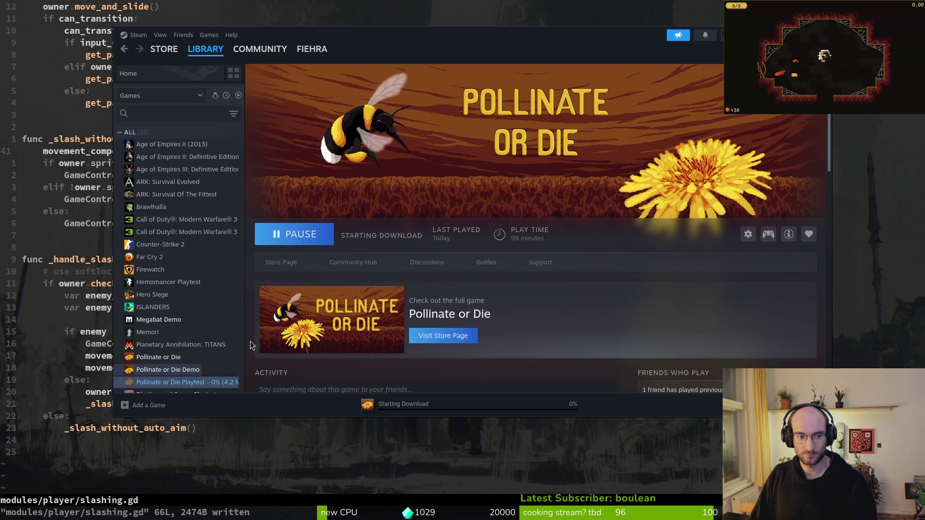
click(169, 370)
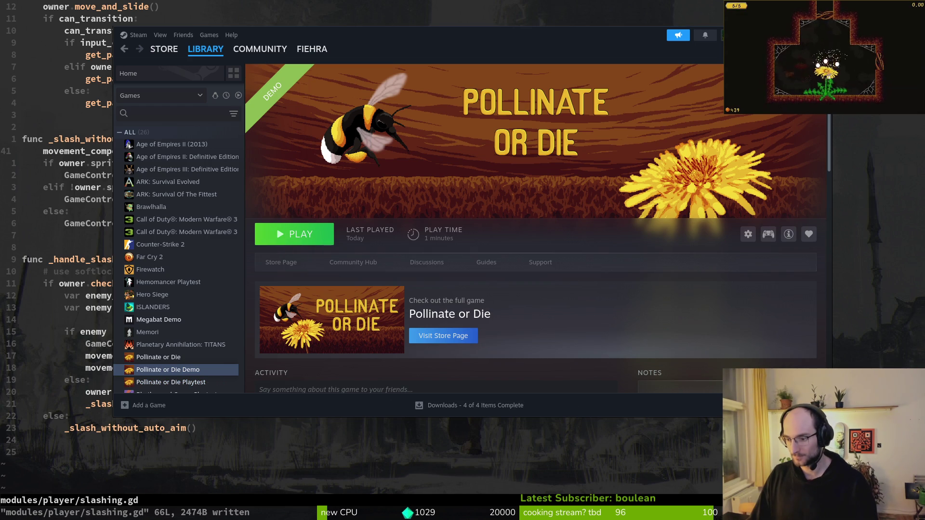
click(294, 234)
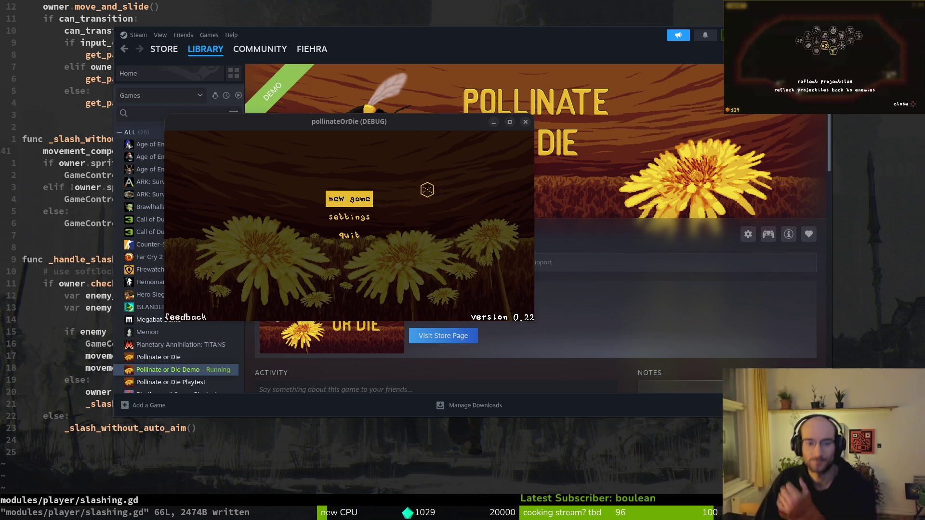
Check the 0.22 version label, test the feedback link, then quit and relaunch the Demo.
click(428, 173)
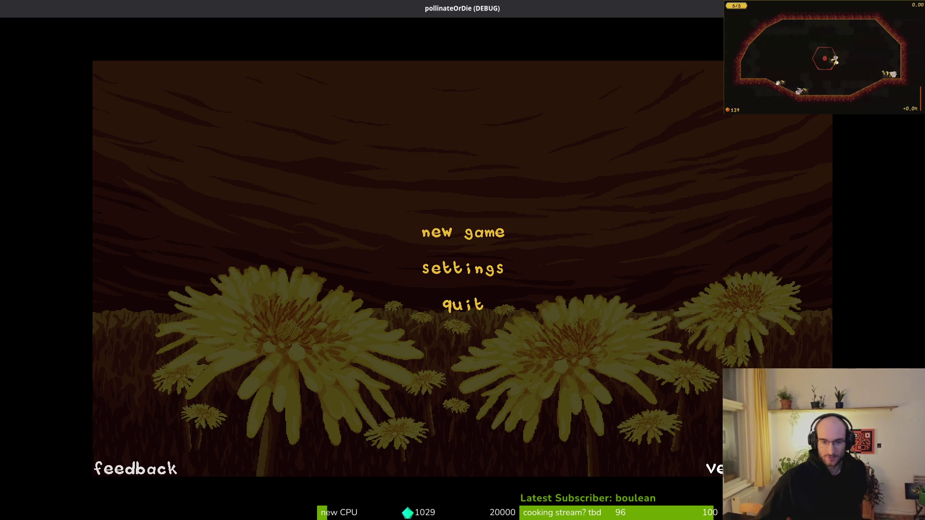
click(151, 473)
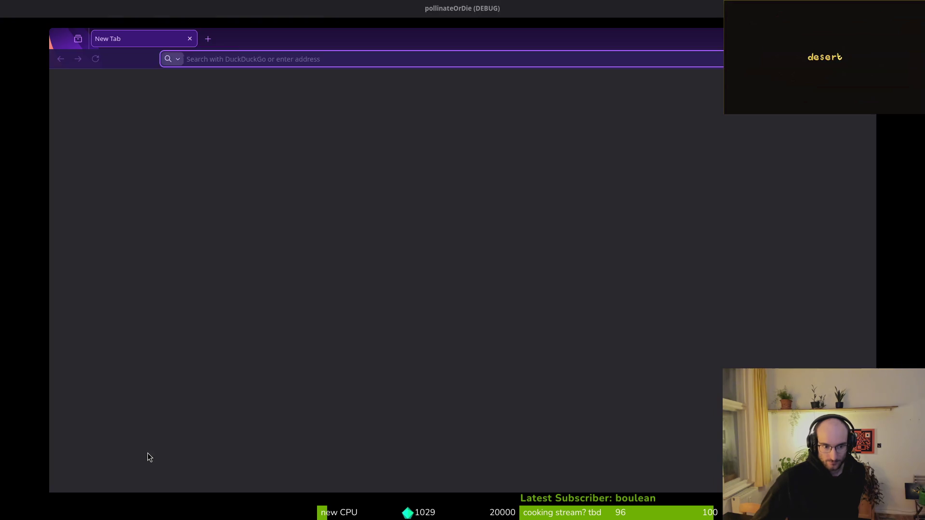
key(alt+Tab)
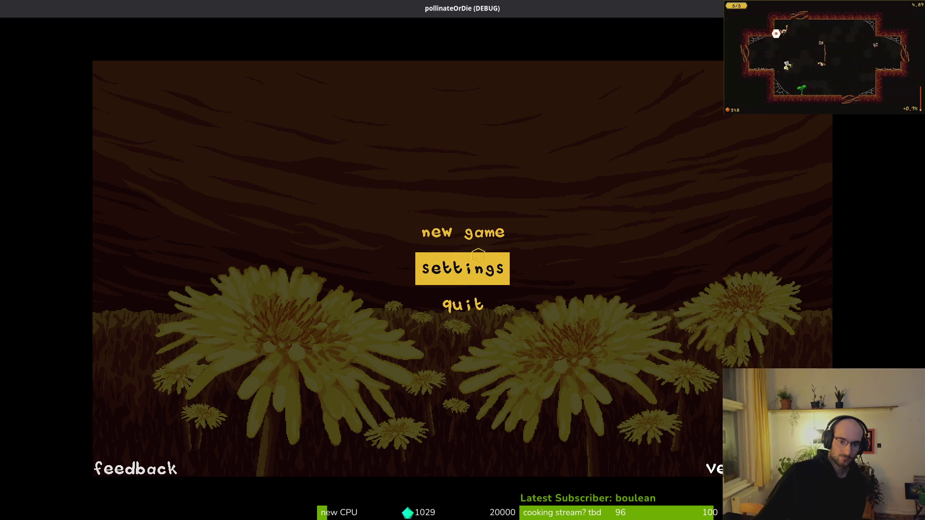
click(482, 317)
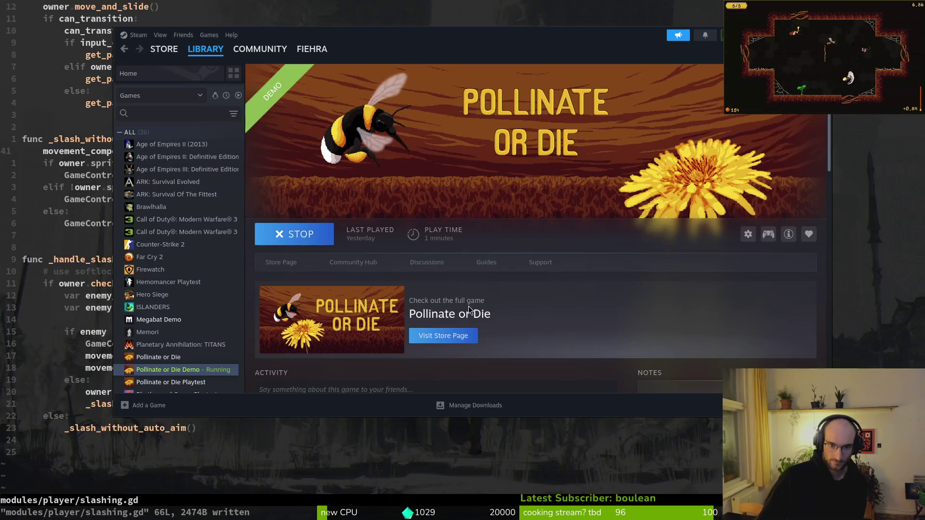
click(293, 234)
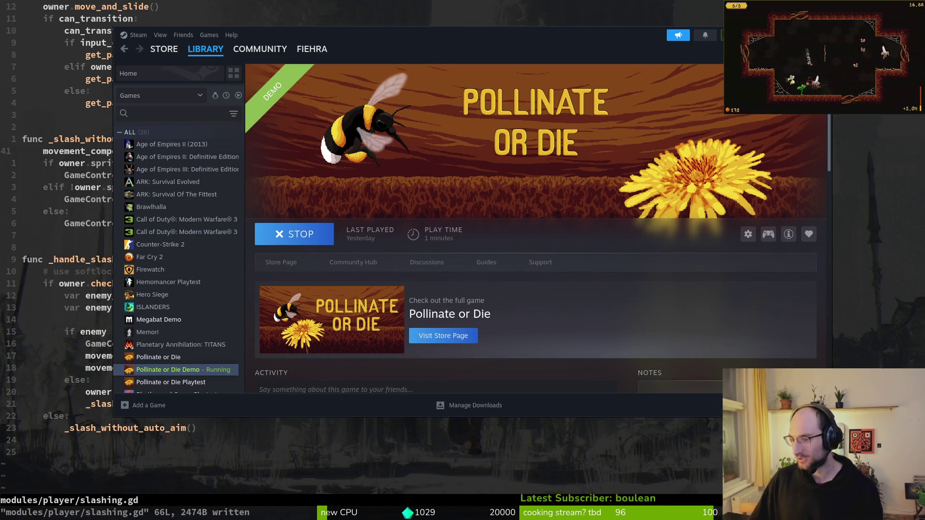
Maximize the game window, start a new game, then return to the hive from the pause menu.
double_click(305, 65)
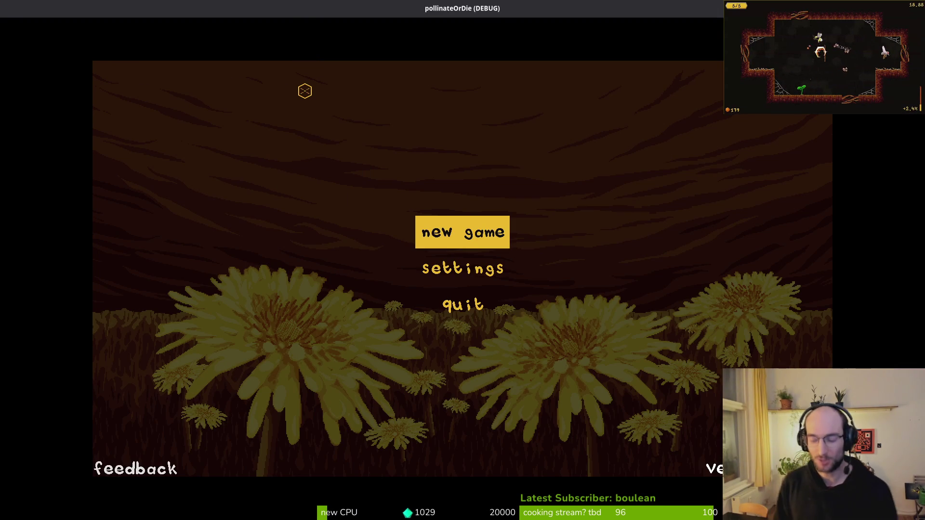
key(Return)
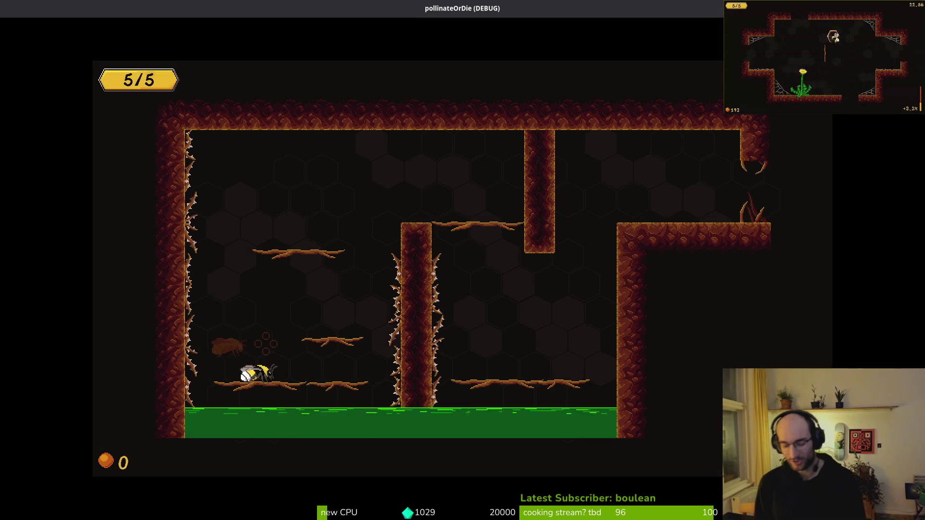
key(Up)
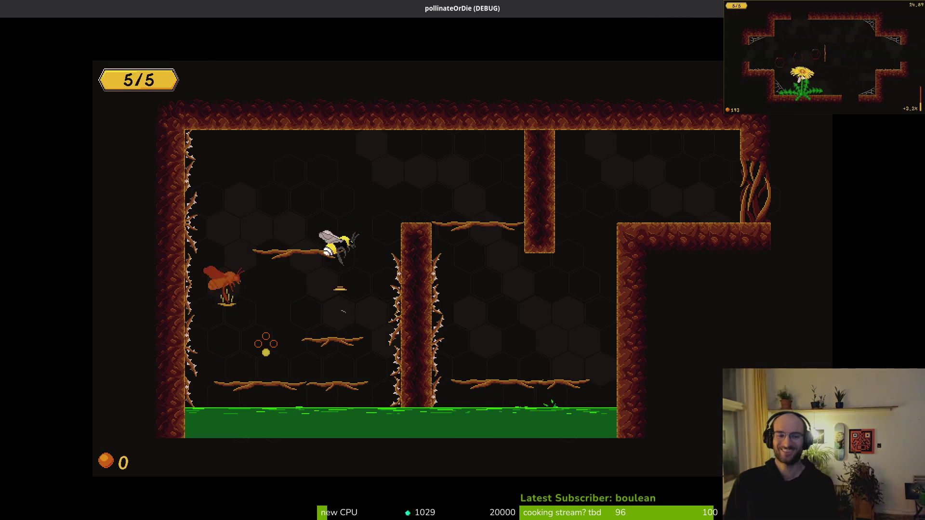
key(Right)
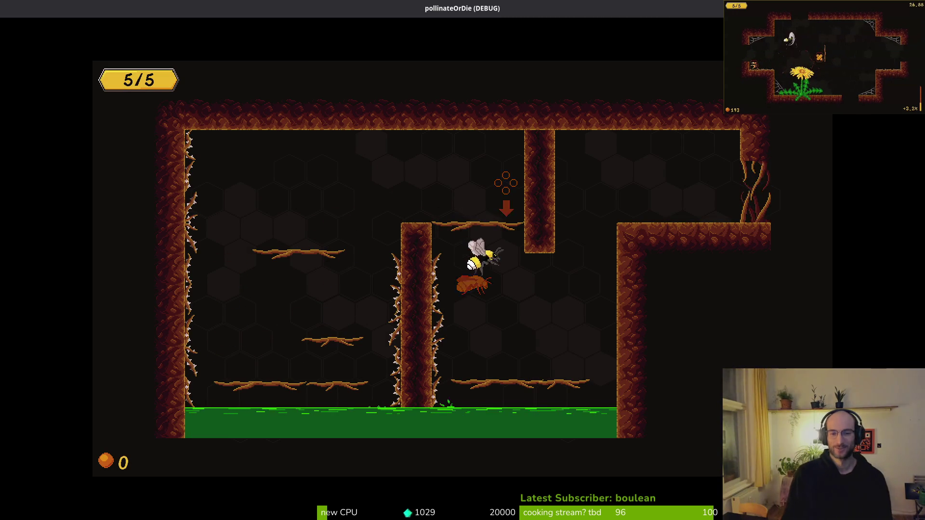
key(Escape)
key(Down)
key(Down)
key(Return)
key(Return)
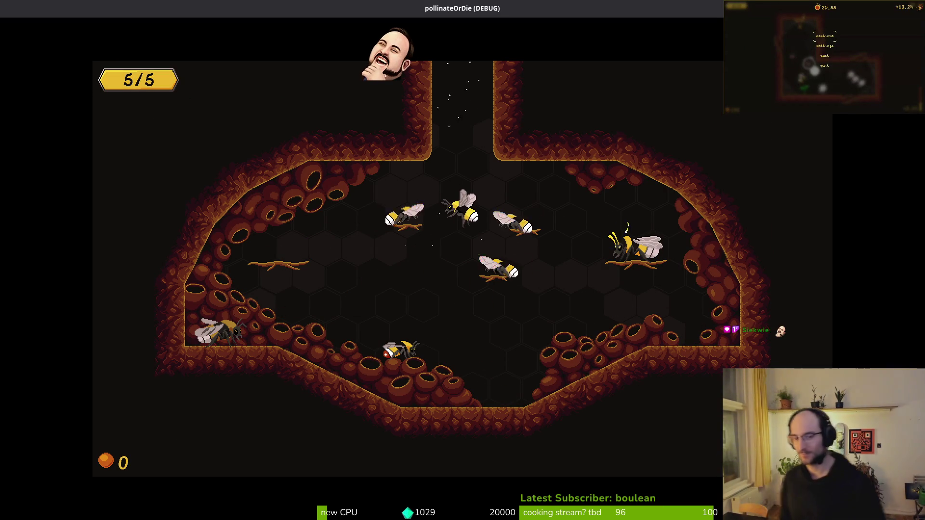
Fly out of the hive, slash the spawned enemies, and briefly check the Settings panel.
key(Up)
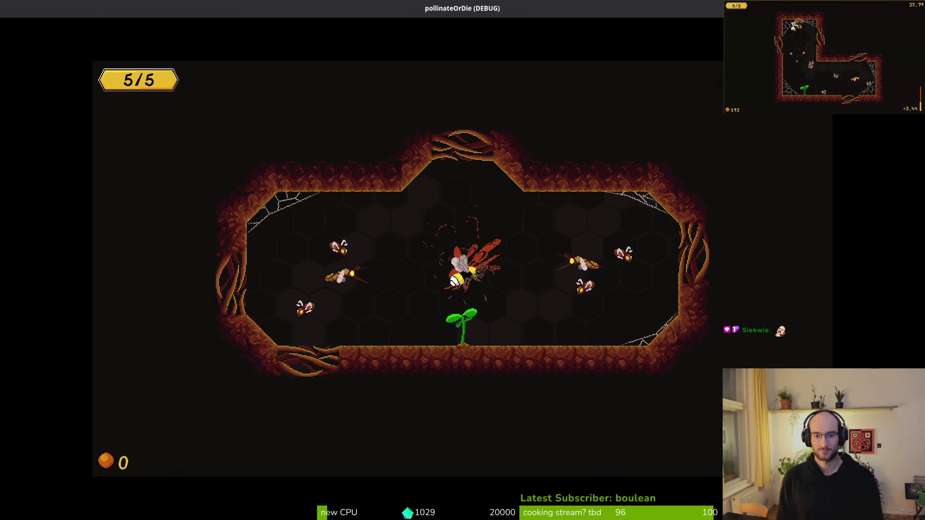
key(Right)
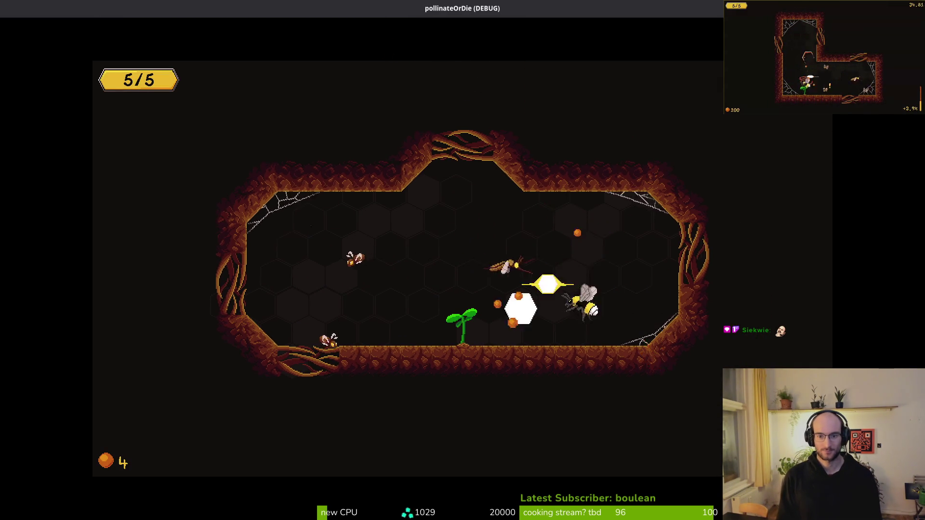
key(Escape)
key(Down)
key(Return)
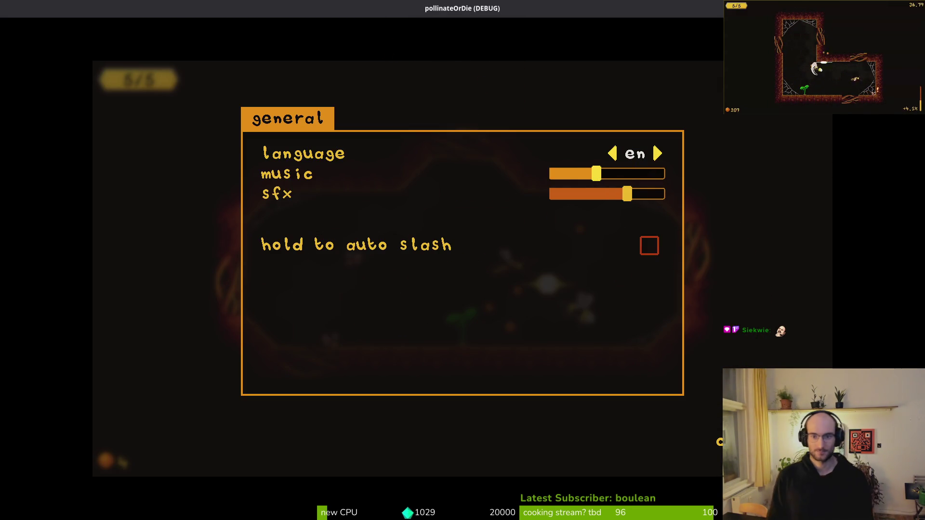
key(Escape)
key(Escape)
key(Left)
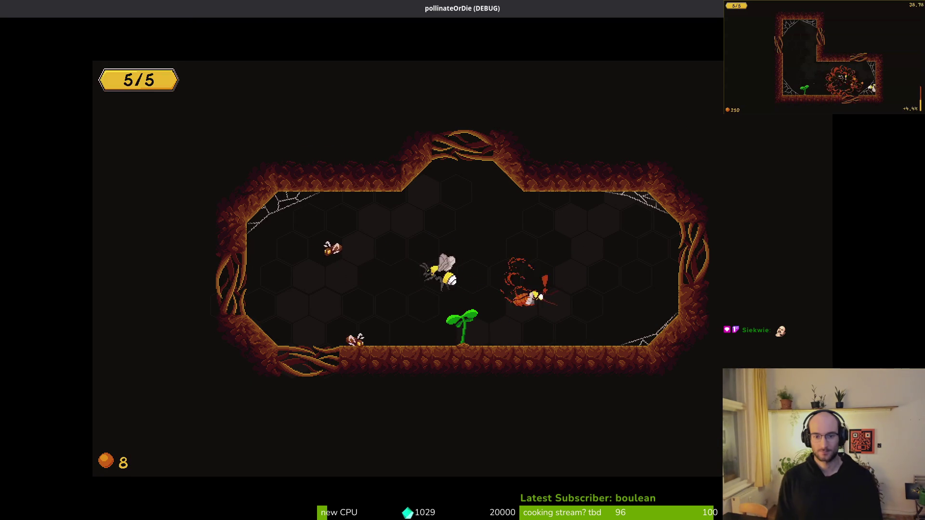
Collect pollen, make the plant bloom, clear the next cave level and pick the +15% upgrade.
key(Right)
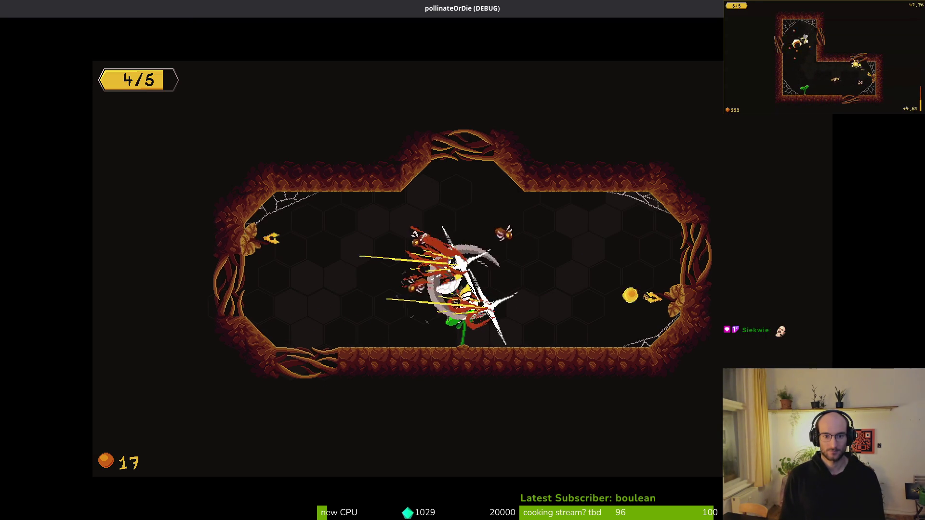
key(Up)
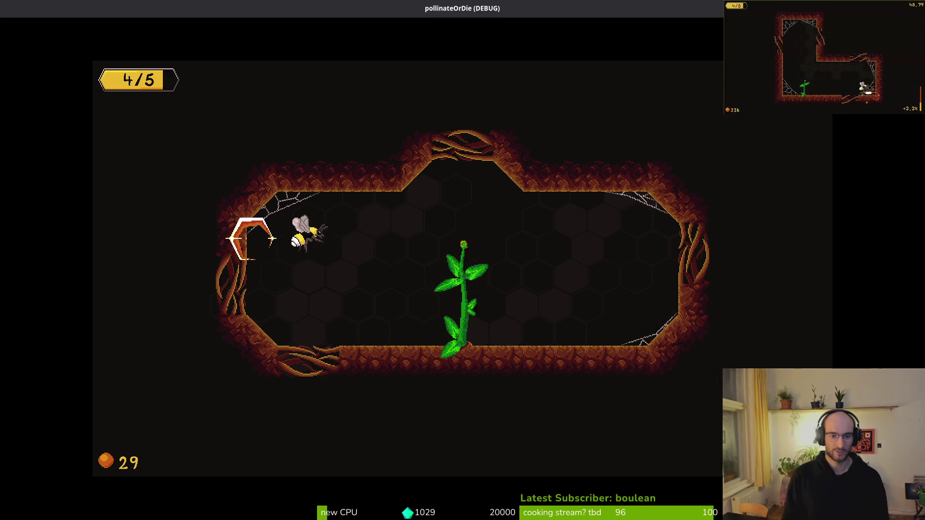
key(Right)
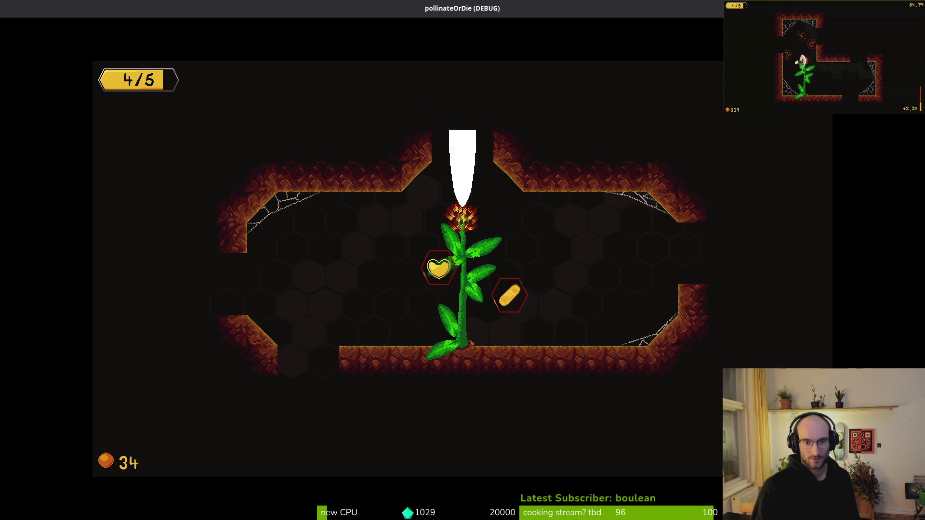
key(Right)
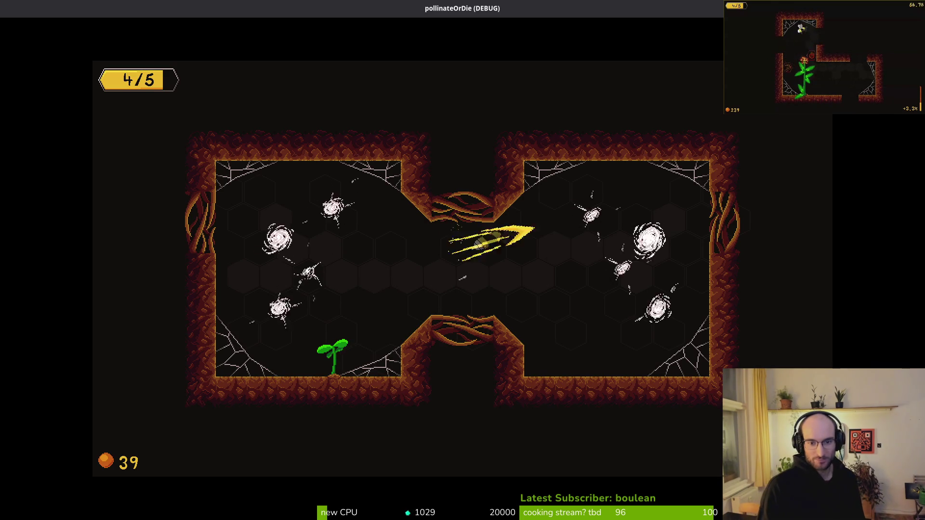
key(Left)
key(Right)
key(Left)
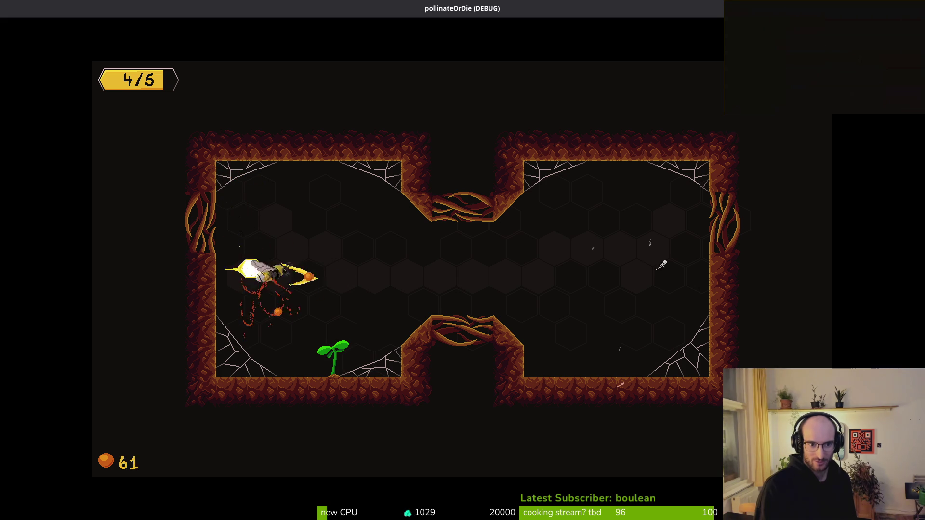
key(Right)
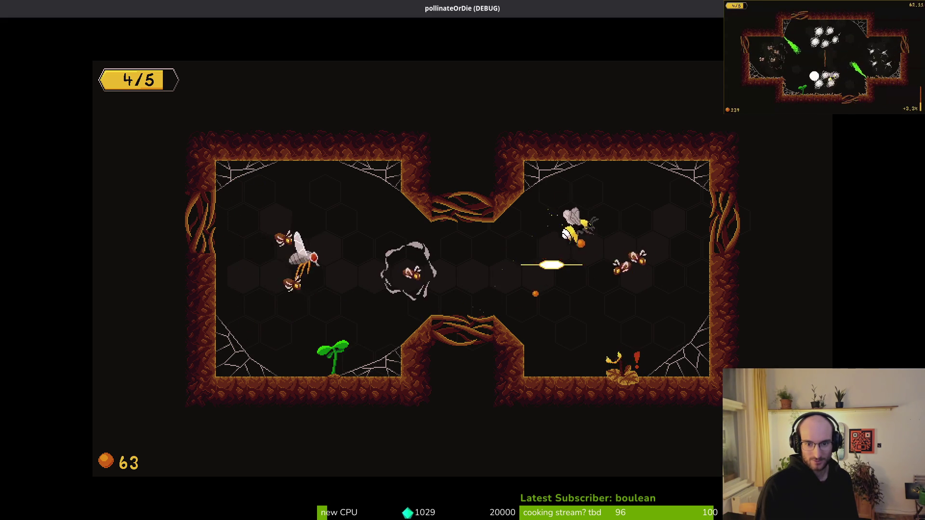
key(Down)
key(Up)
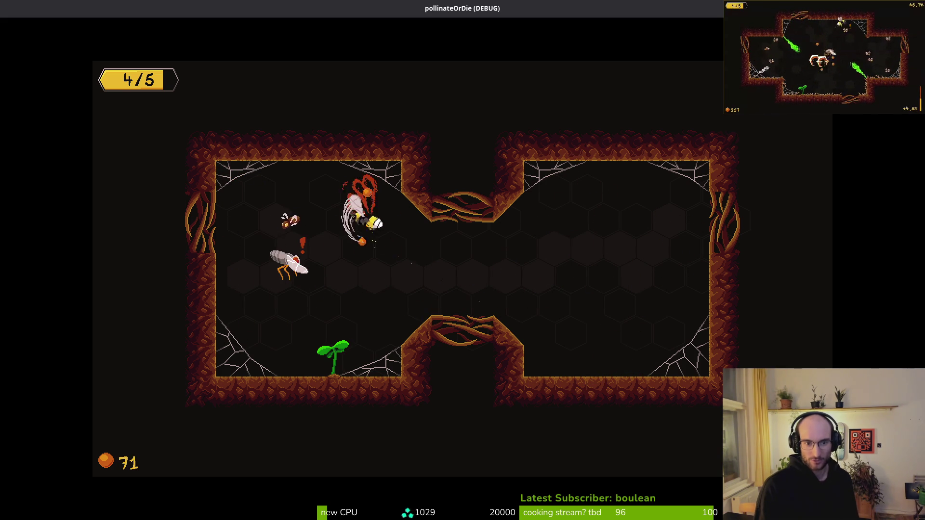
key(Left)
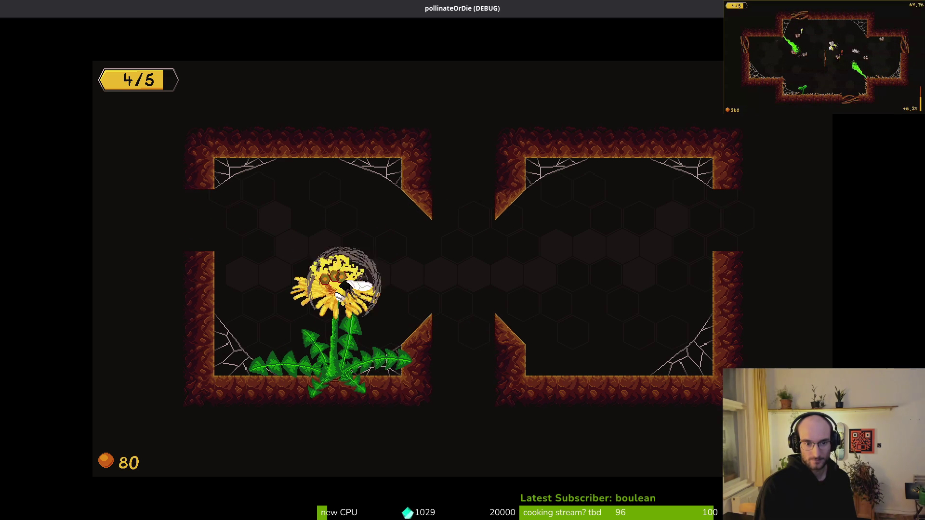
key(Up)
Fight through the thorn-vine room, slash the flies and mosquitoes, and grab the heart upgrade.
key(Right)
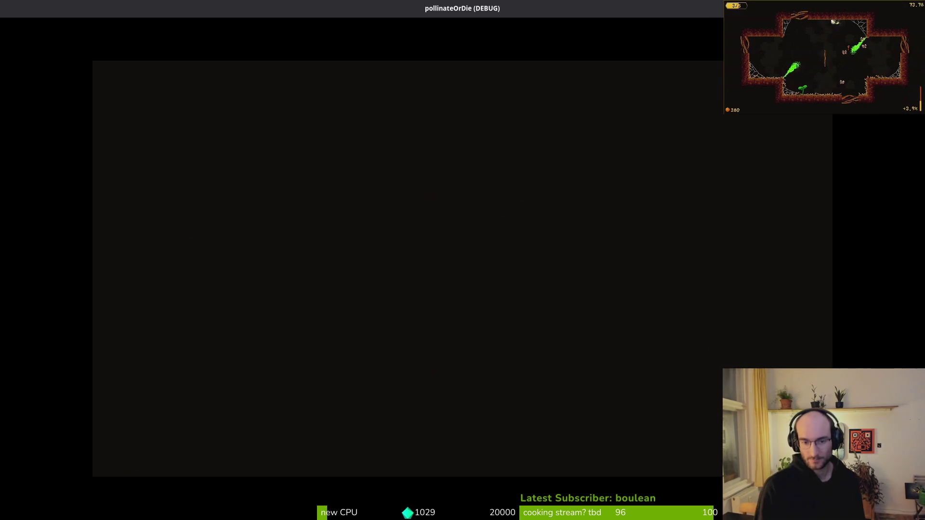
key(Down)
key(Down)
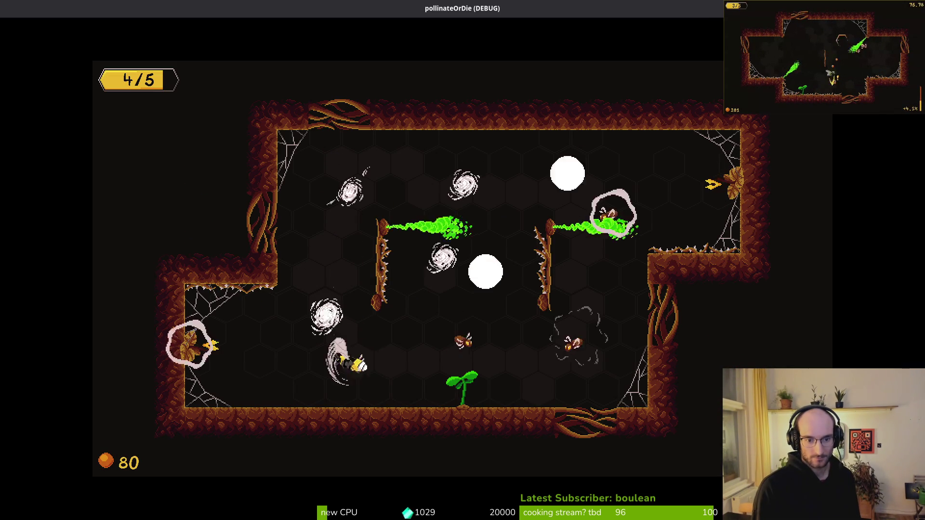
key(Left)
key(Left)
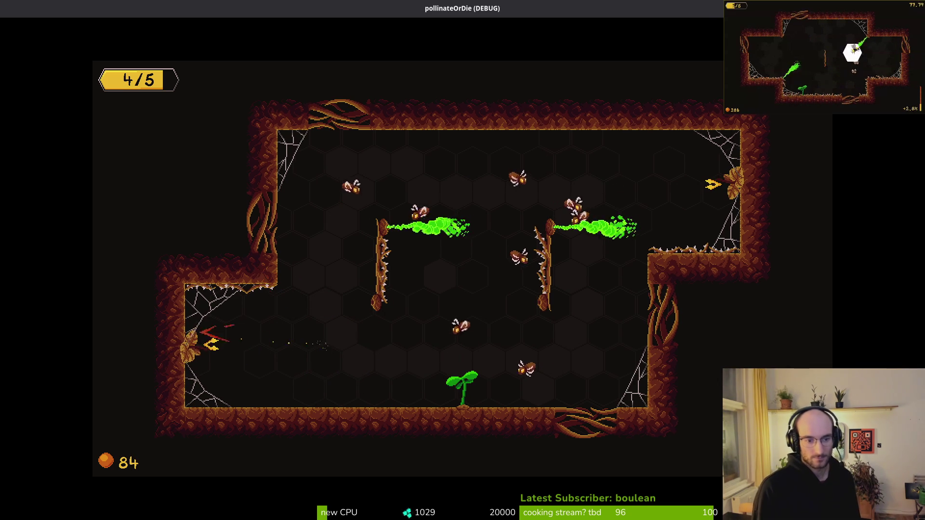
key(Right)
key(Right)
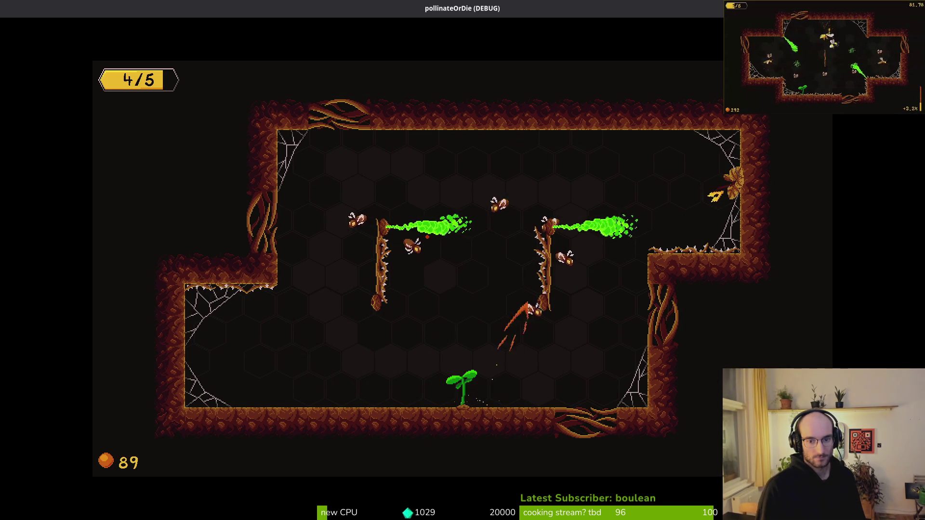
key(Up)
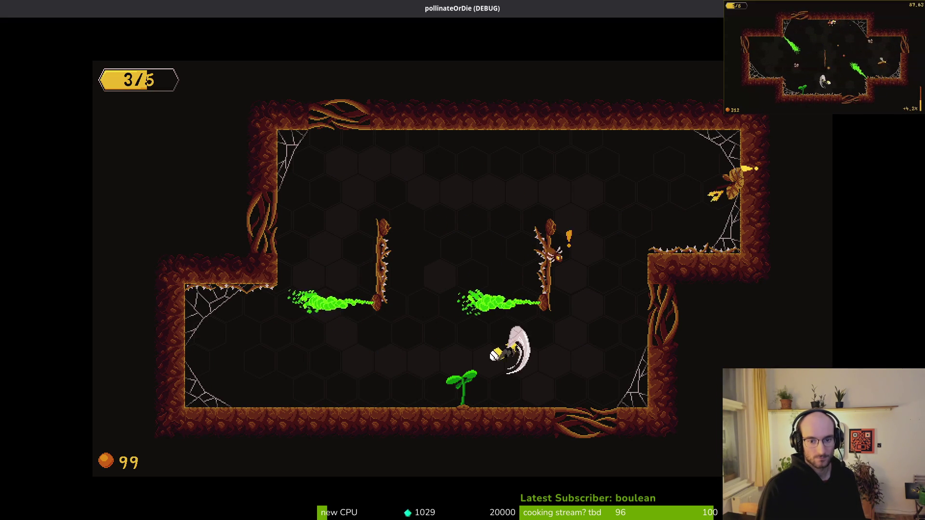
key(Up)
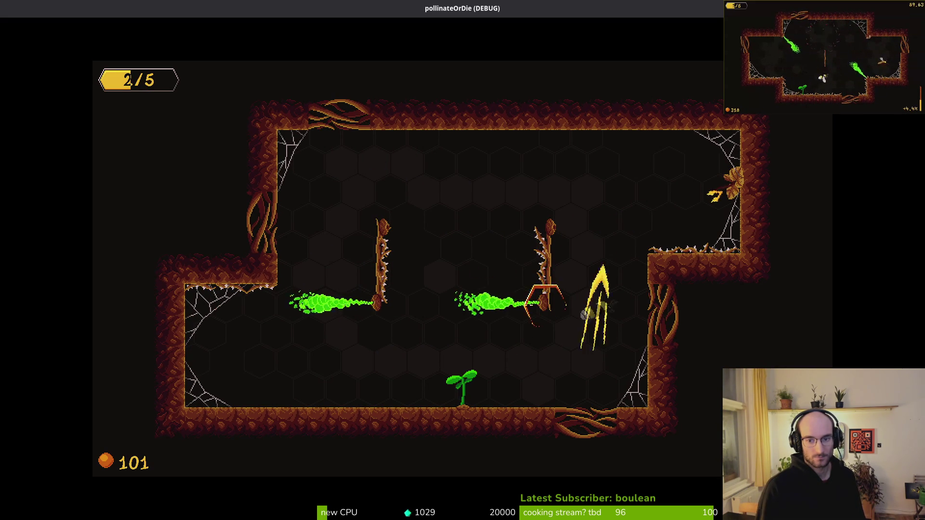
key(Right)
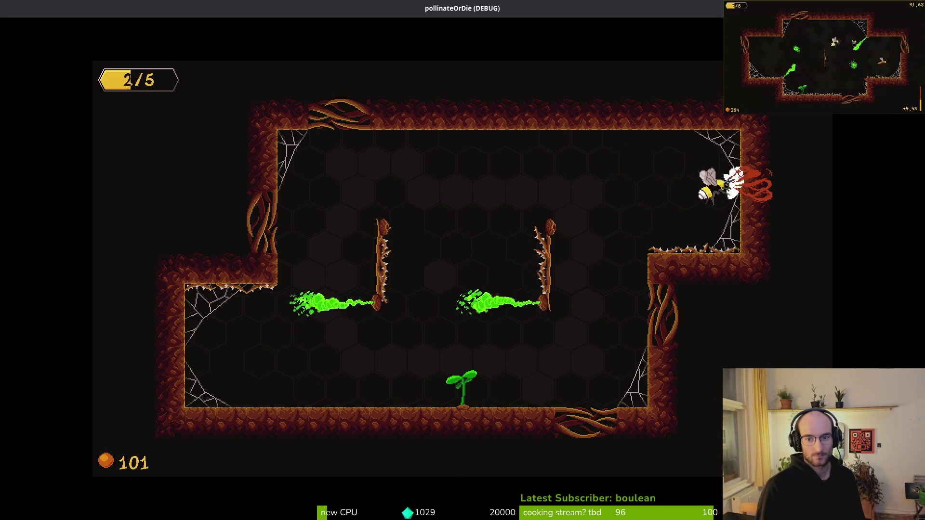
key(Down)
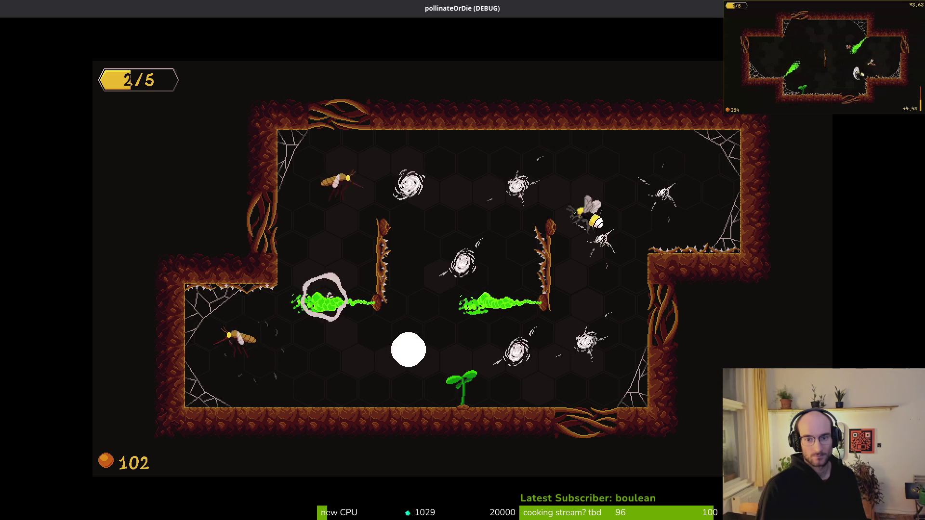
key(Left)
key(Left)
key(Right)
key(Up)
key(Left)
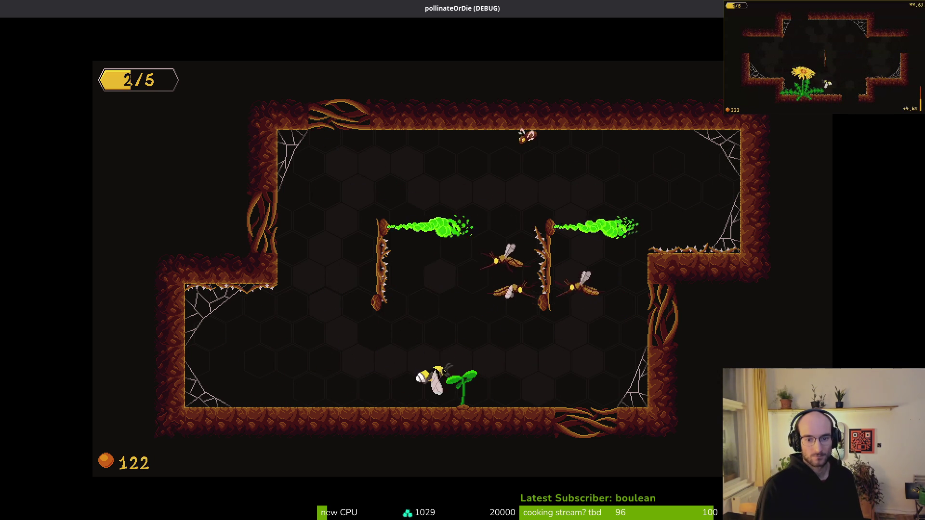
key(Right)
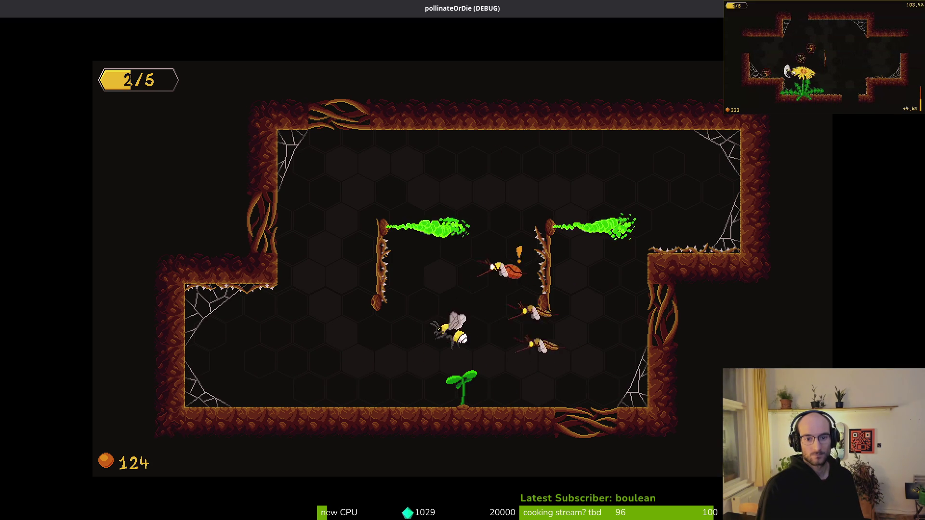
key(Left)
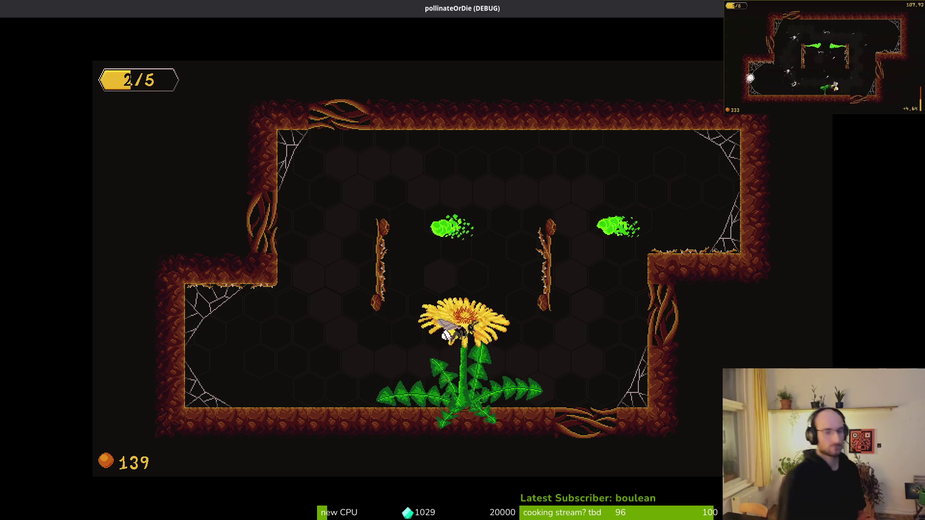
key(Up)
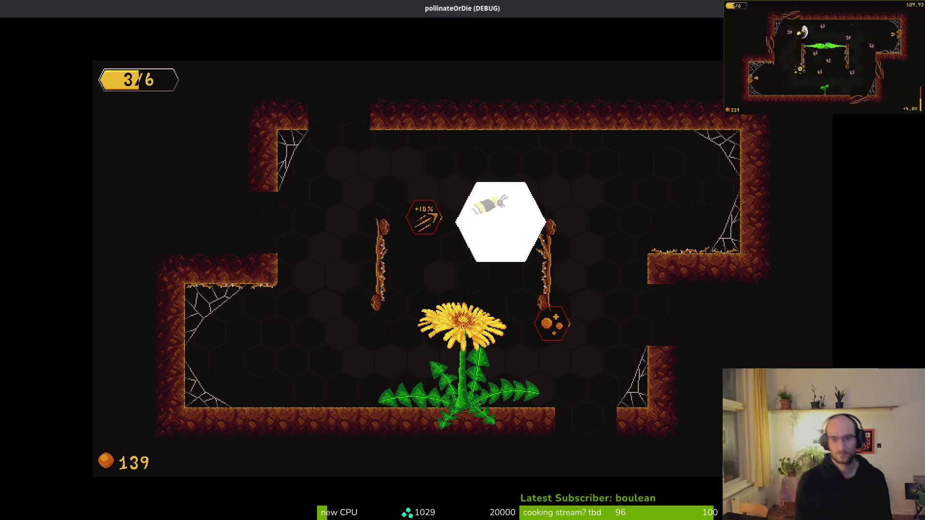
Exit through the bottom gap, dodge around collecting pollen, slash the red enemy, then pause at 99.03 s.
key(Down)
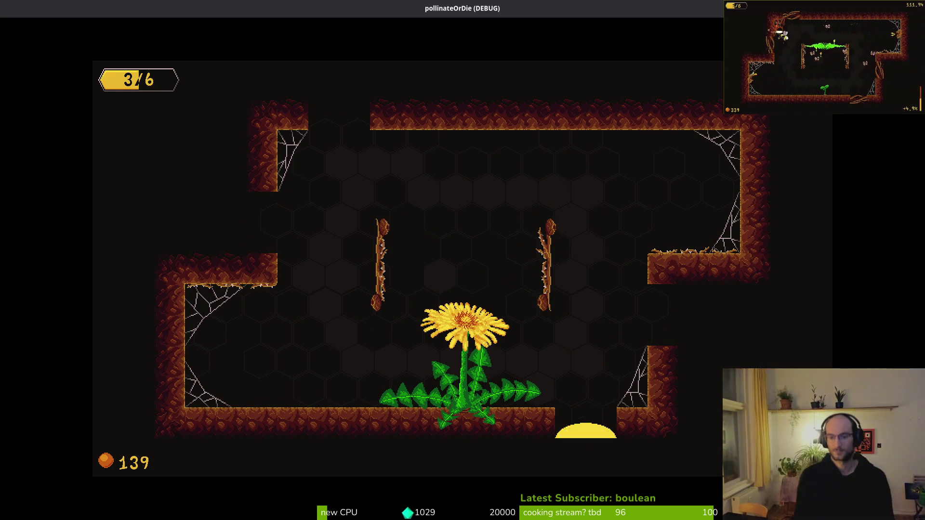
key(Down)
key(Up)
key(Down)
key(Up)
key(Down)
key(Left)
key(Left)
key(Up)
key(Down)
key(Left)
key(Up)
key(Down)
key(Down)
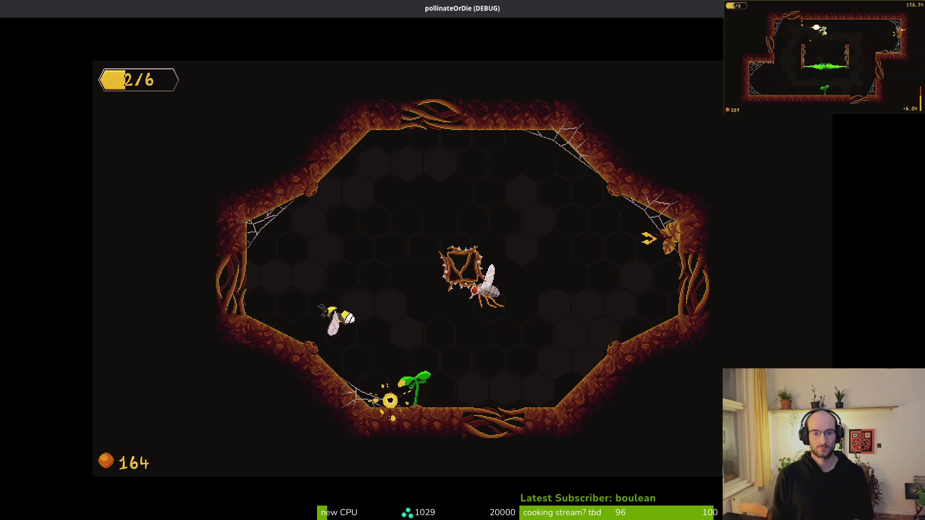
key(Up)
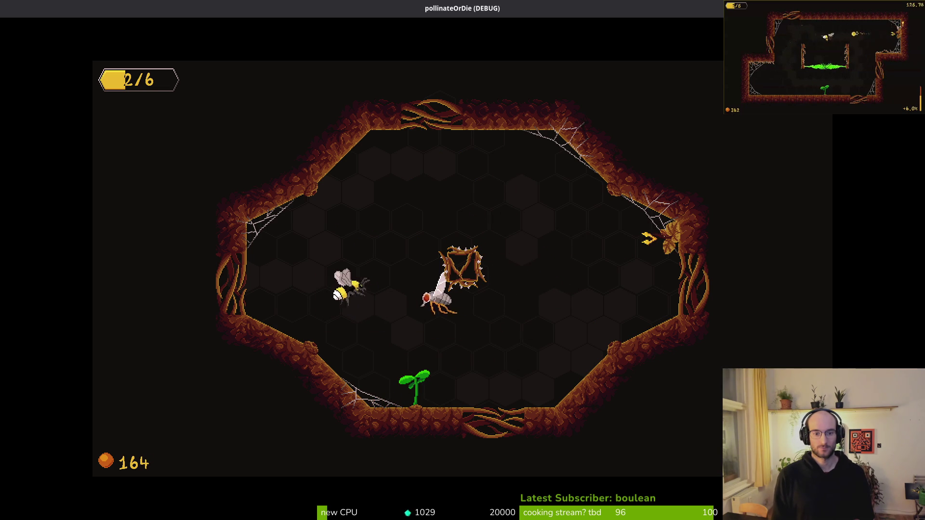
key(Up)
key(Right)
key(Escape)
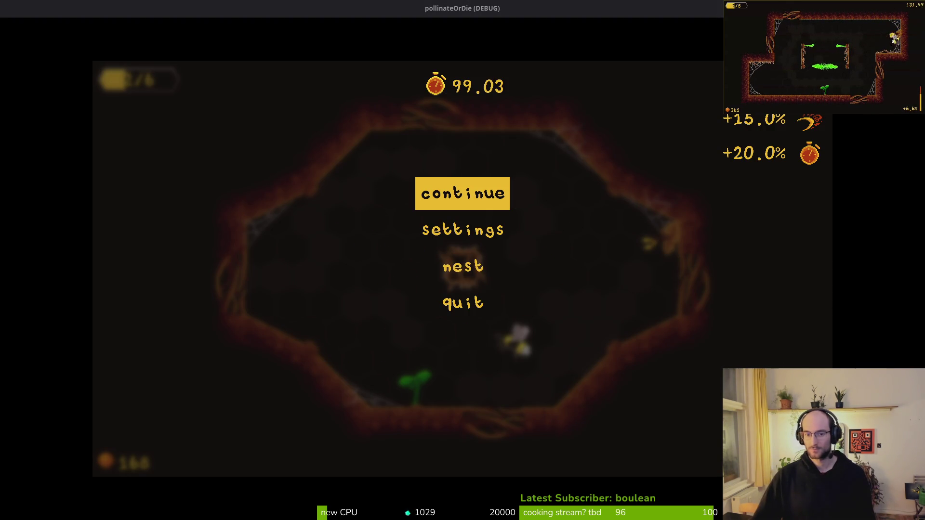
Resume the run, play until the mutant flower kills the bee at 116.69 s, then rebirth.
key(Return)
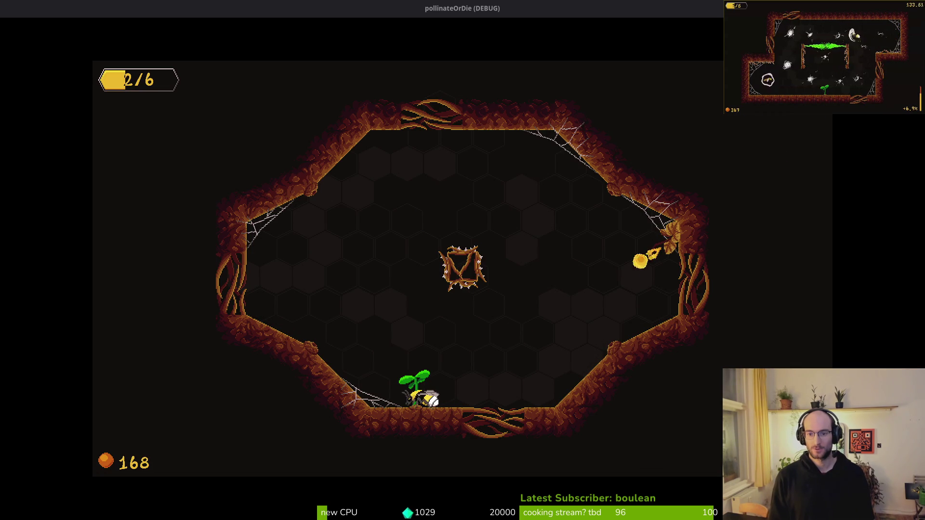
key(Escape)
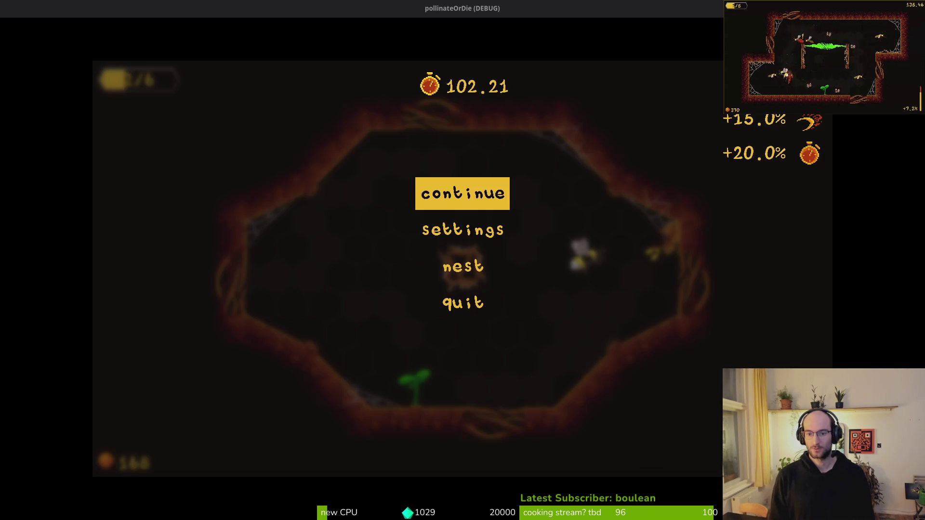
key(Return)
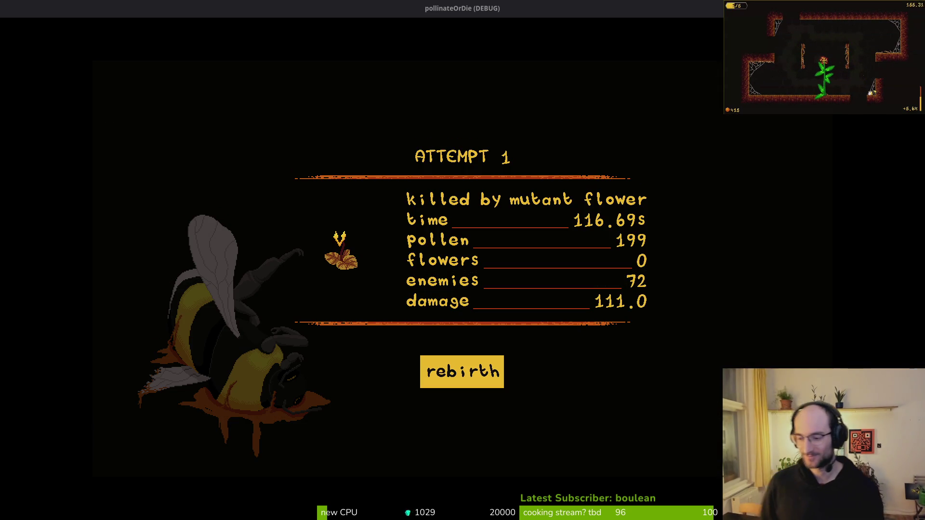
key(Return)
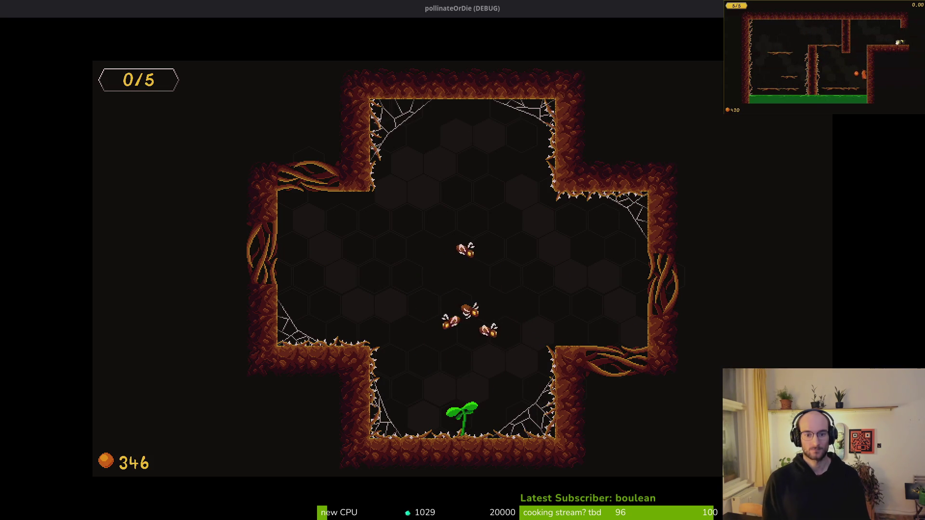
Rebirth after the second death, then quit to the main menu and close the game.
key(Return)
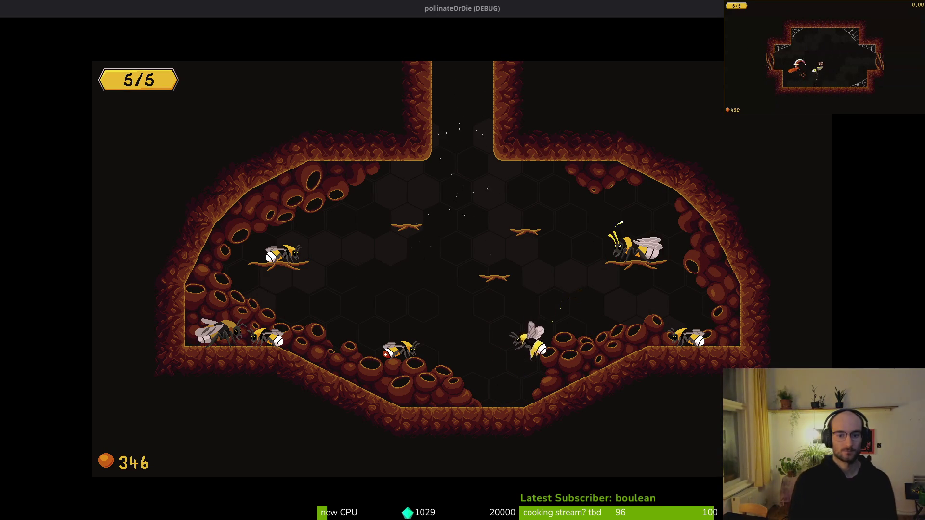
key(Escape)
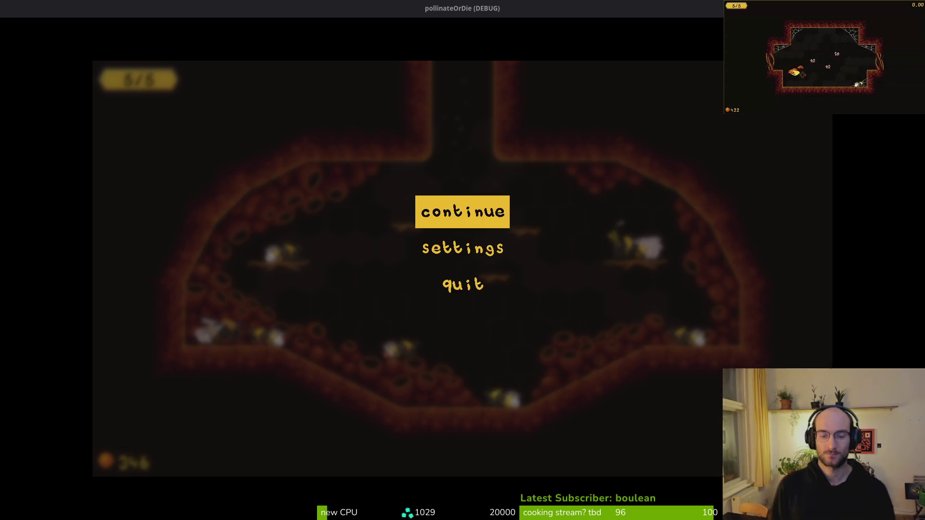
key(Down)
key(Down)
key(Return)
key(Left)
key(Return)
key(Down)
key(Down)
key(Down)
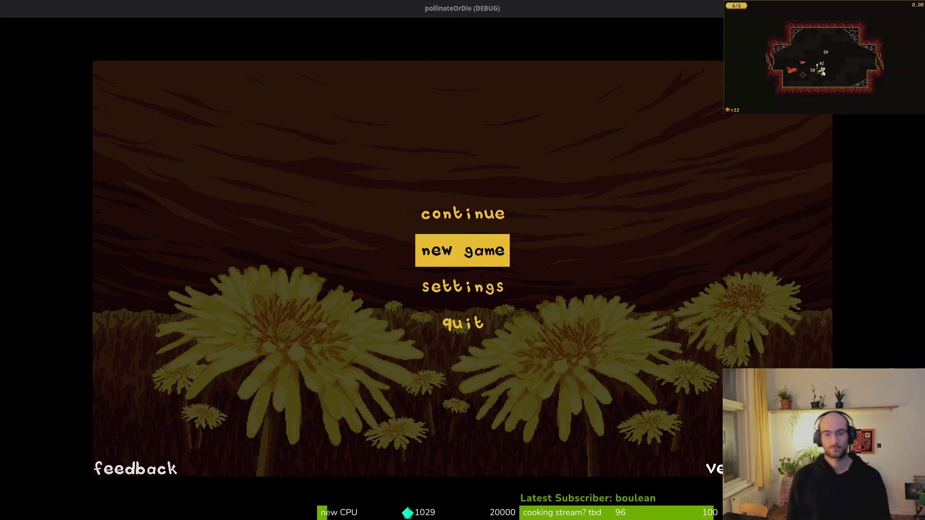
key(Return)
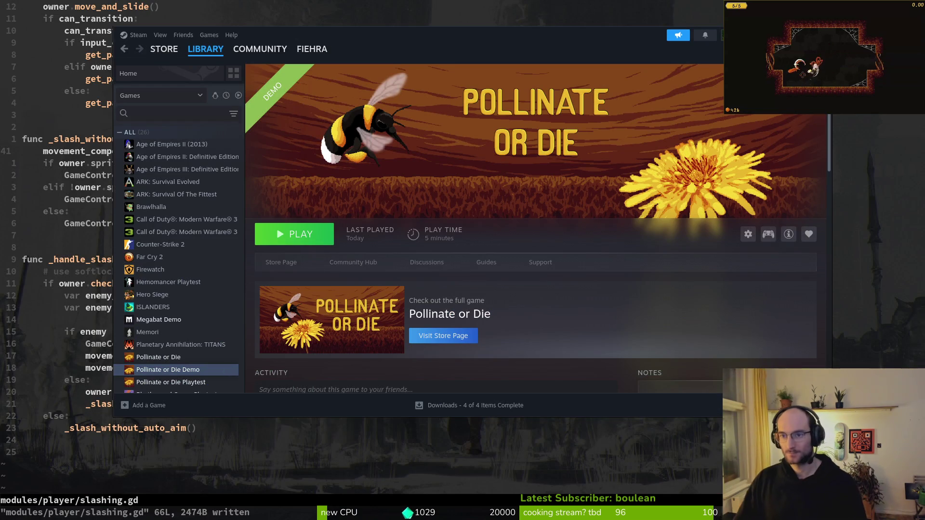
Close Steam, save slashing.gd in vim, and review the slashing.gd and changelog diffs in tig.
key(alt+Tab)
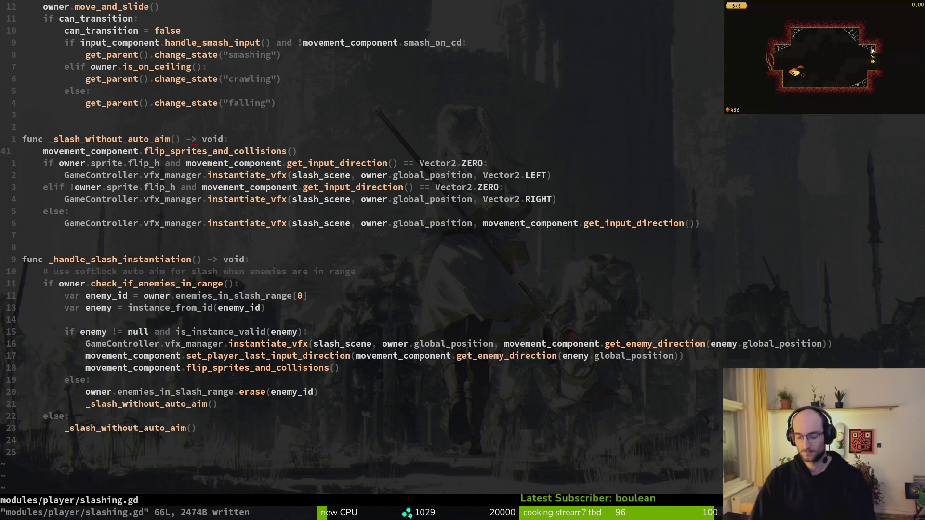
text(q)
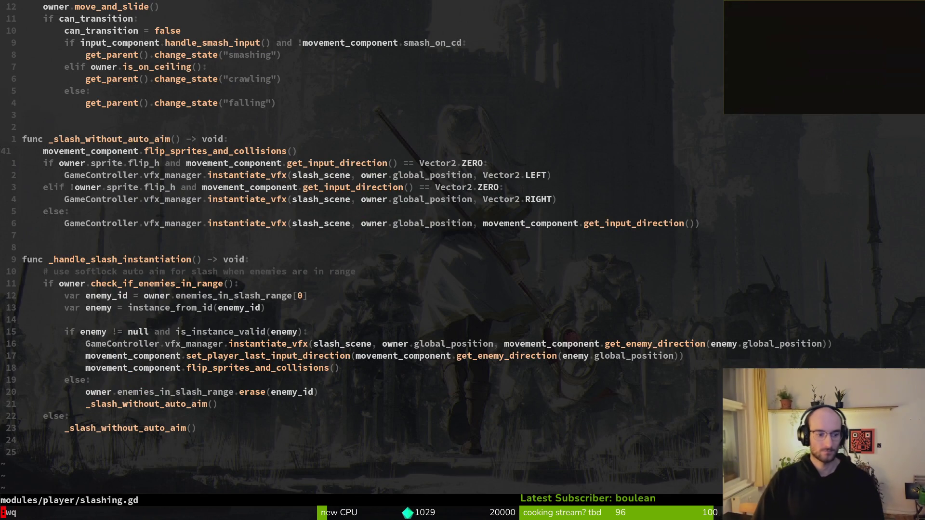
key(Return)
text(ig)
key(Return)
text(tig)
key(Return)
key(s)
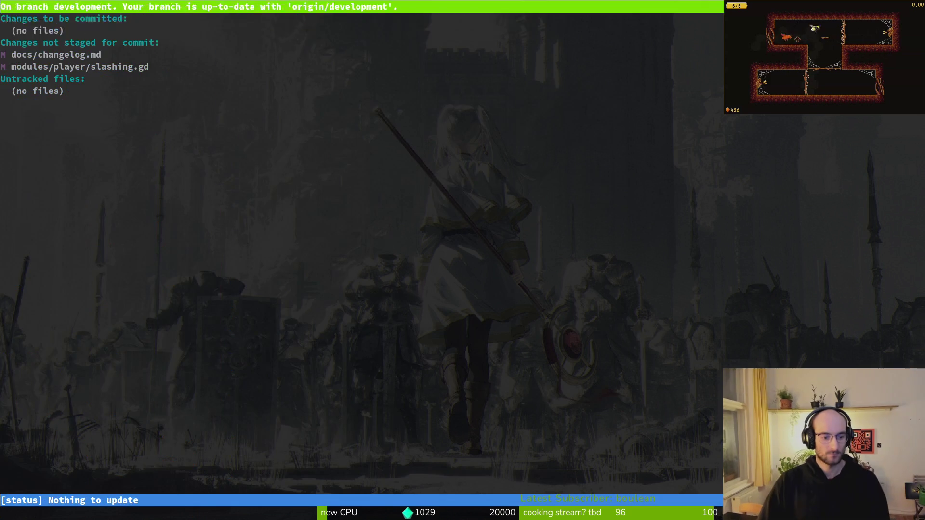
key(Down)
key(Return)
key(Down)
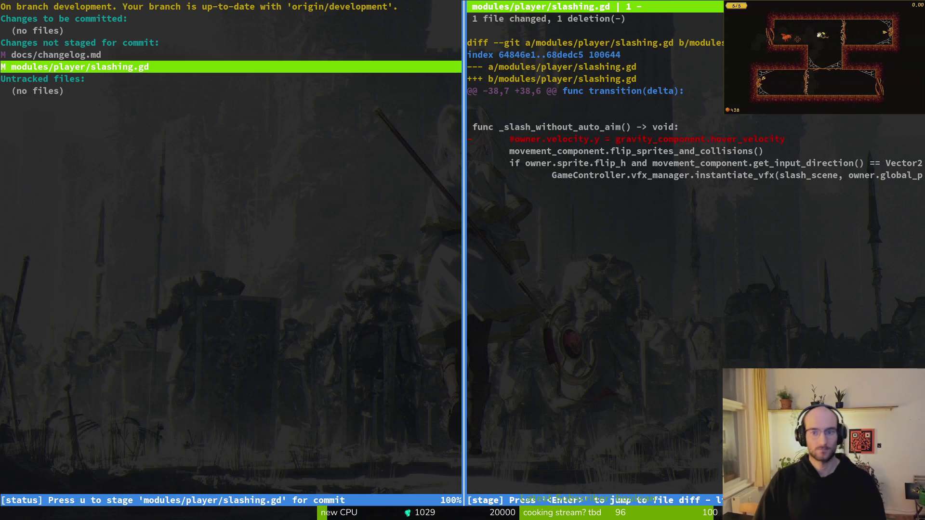
key(Up)
key(q)
key(q)
key(q)
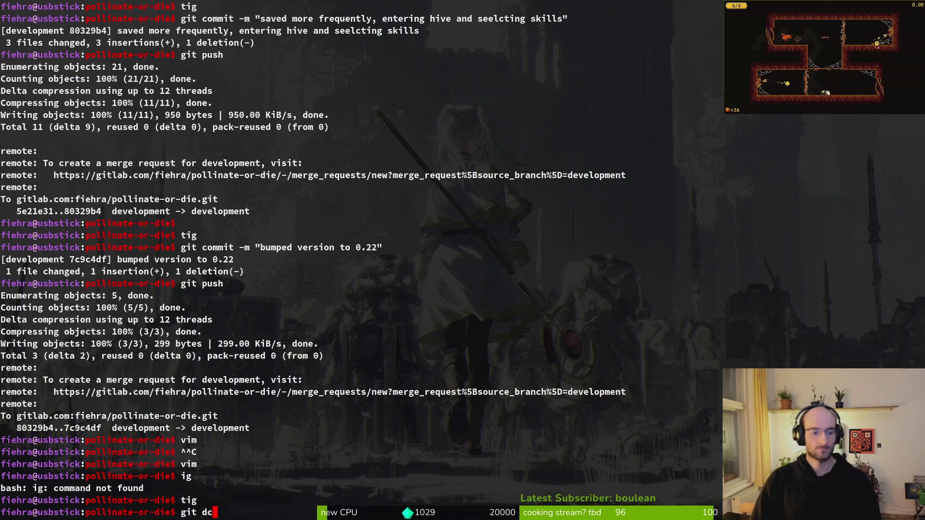
Commit both files as "updated changelog" and push the commit to the remote.
key(BackSpace)
key(BackSpace)
text(ommit -m "u)
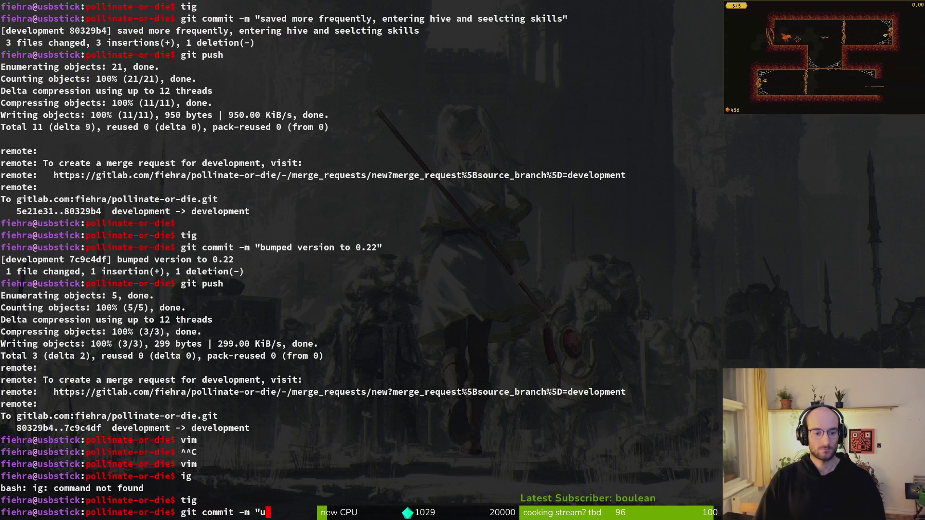
text(pdated cha)
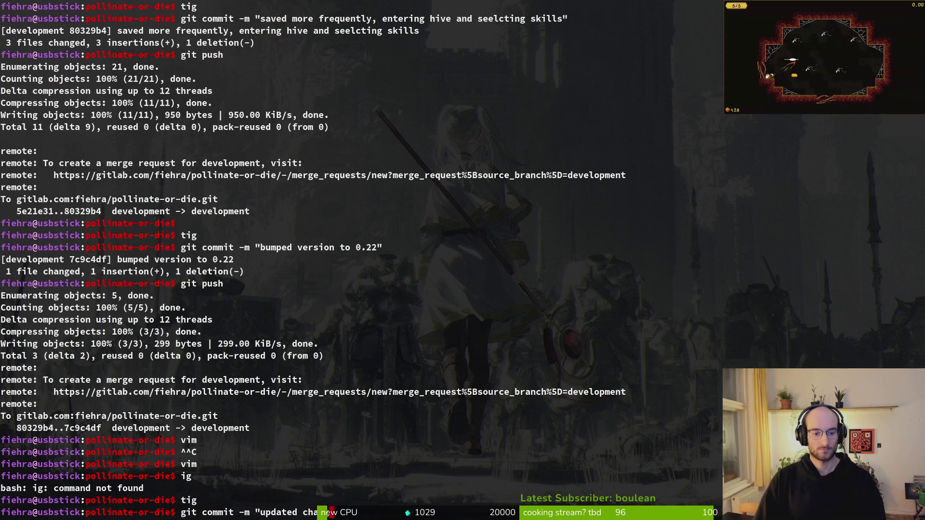
text(ngelog)
key(Return)
text("git push)
key(Return)
text(")
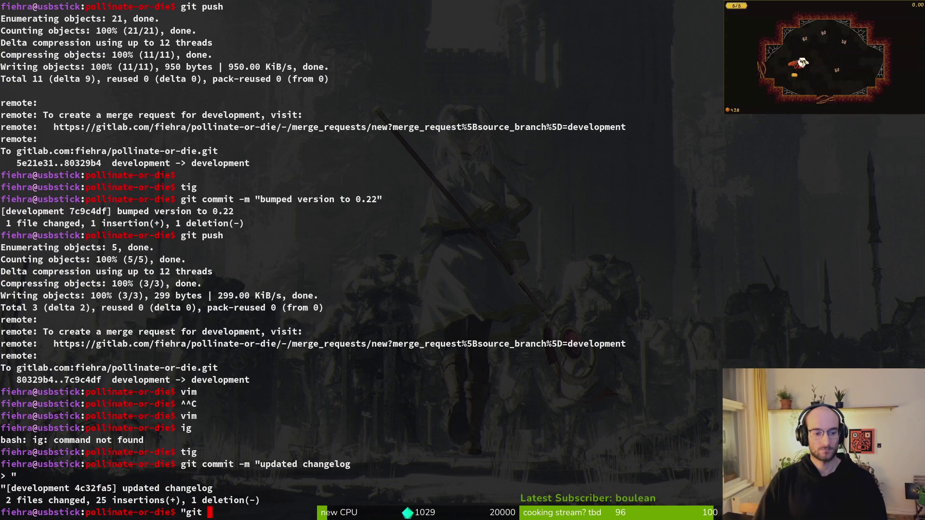
key(Return)
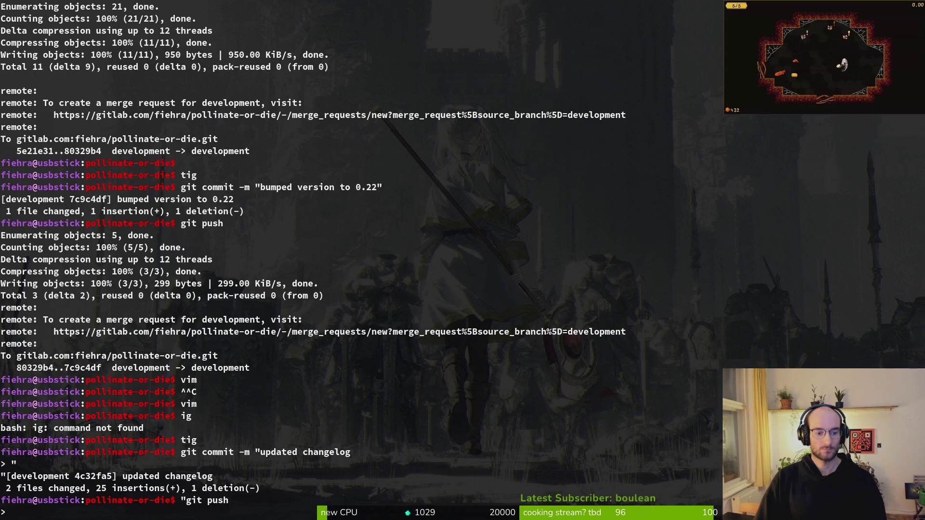
key(ctrl+c)
key(ctrl+c)
text(g)
text(h)
key(Return)
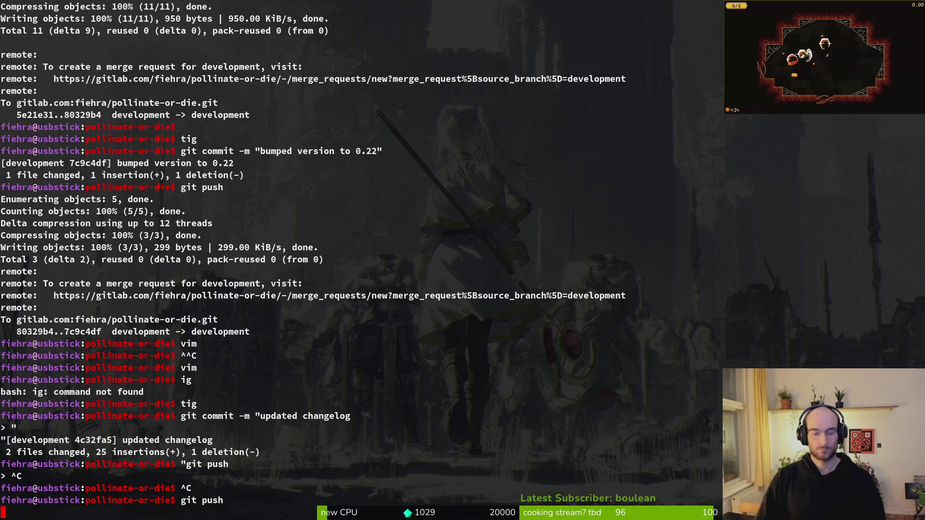
key(alt+Tab)
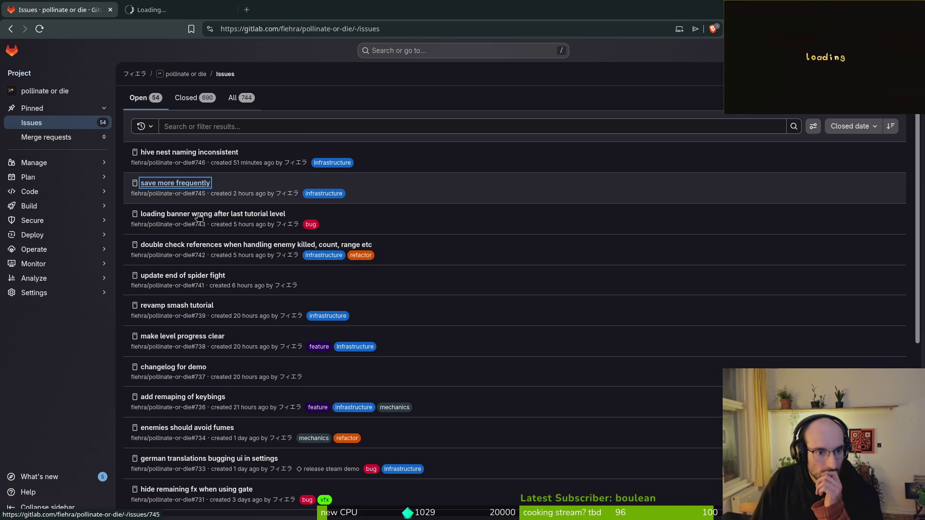
Create the issue "adjust hive collision of platform on bottom right" with the refactor label.
key(i)
text(adjust)
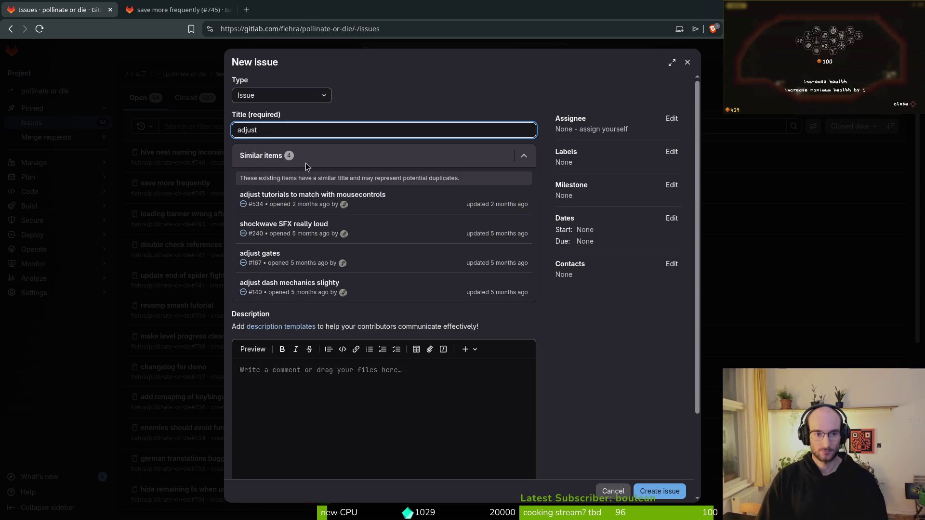
text( hive colli)
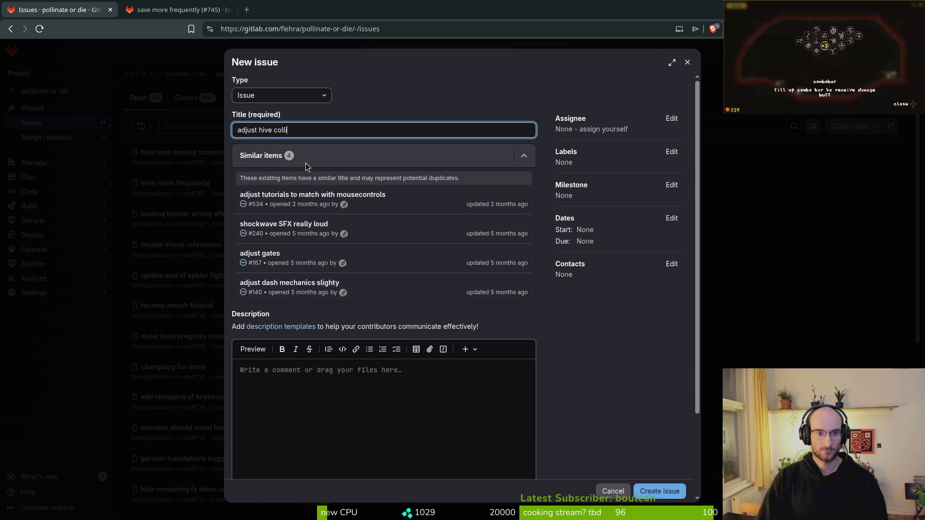
text(sion of platform on bottom right)
click(671, 151)
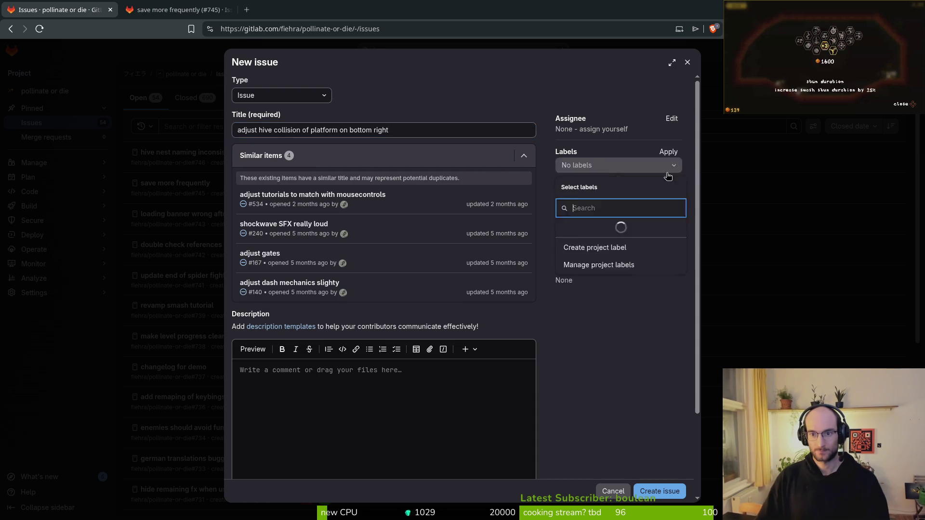
scroll(620, 284, down, 1)
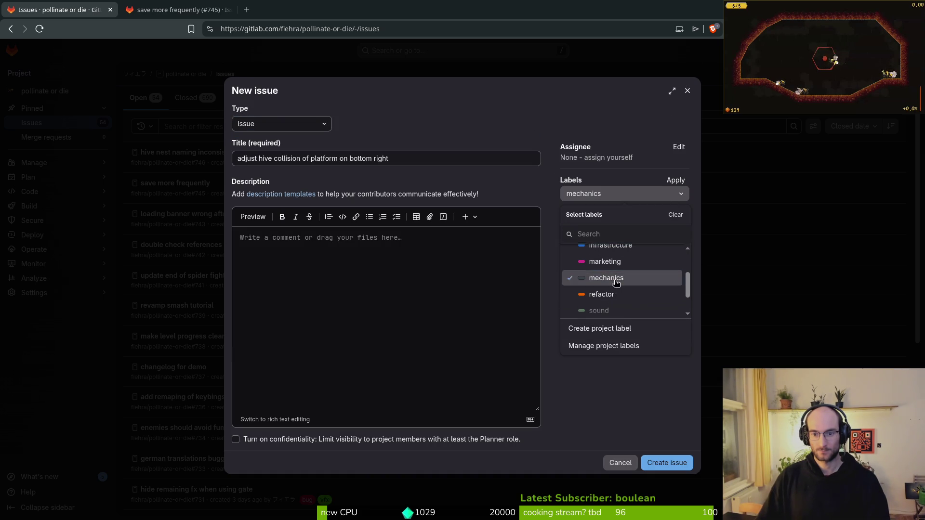
click(606, 294)
click(646, 414)
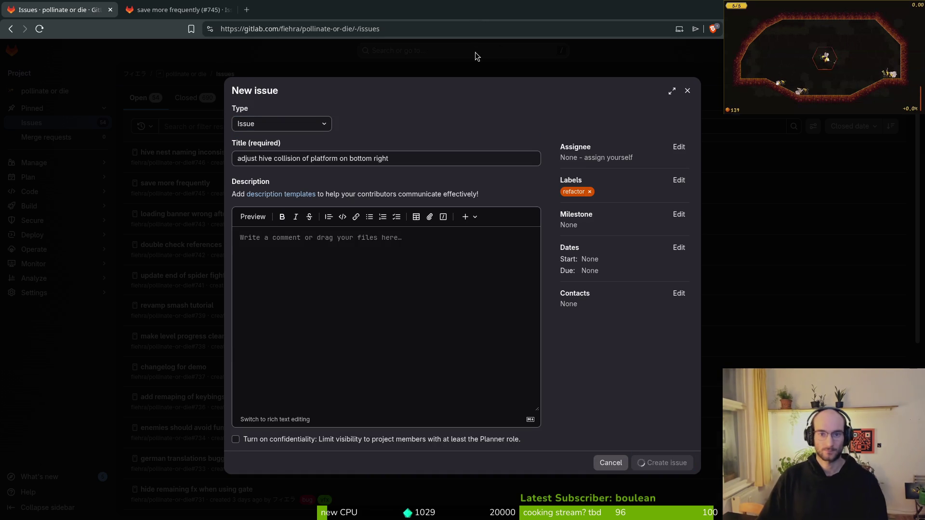
Close the issues list tab and load the Twitch dashboard in a new tab.
key(ctrl+w)
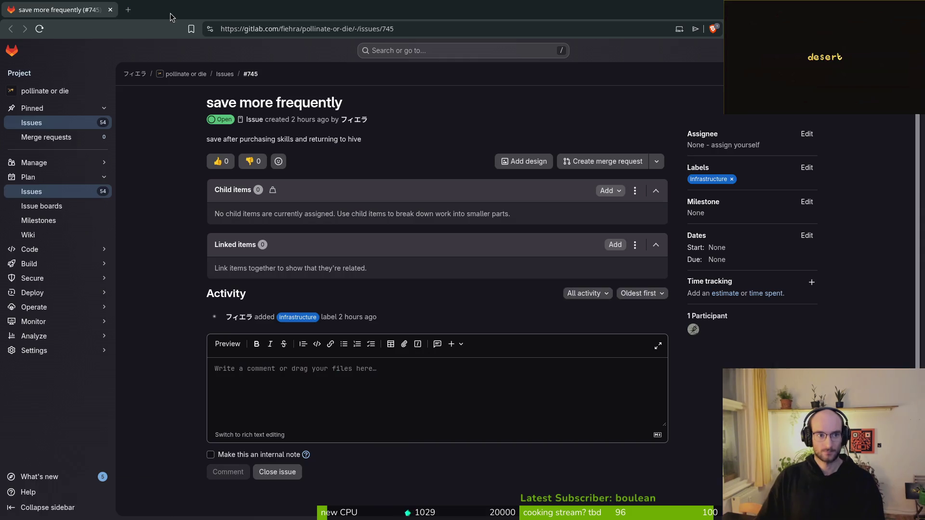
key(ctrl+t)
text(dash)
key(Return)
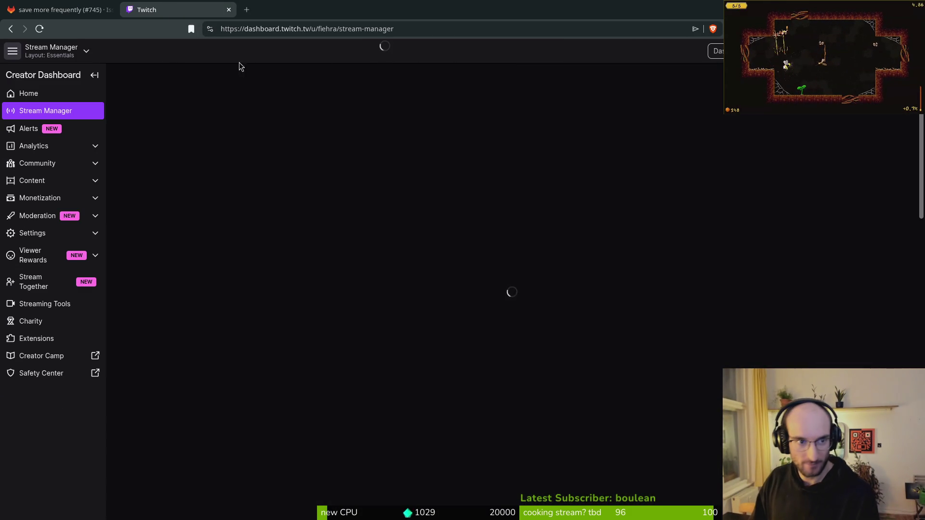
Close the GitLab issue tab, then browse the Raid Channel list of live channels from Quick Actions.
click(106, 13)
click(108, 11)
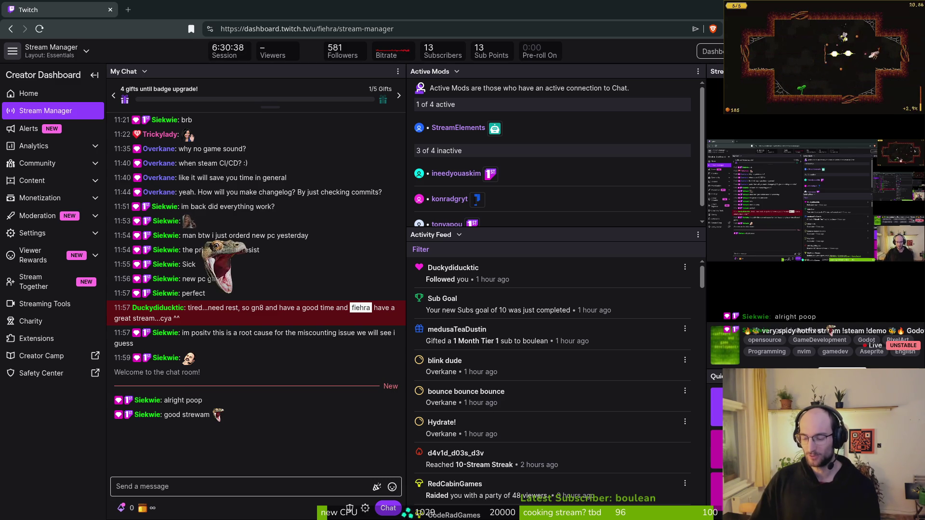
click(716, 402)
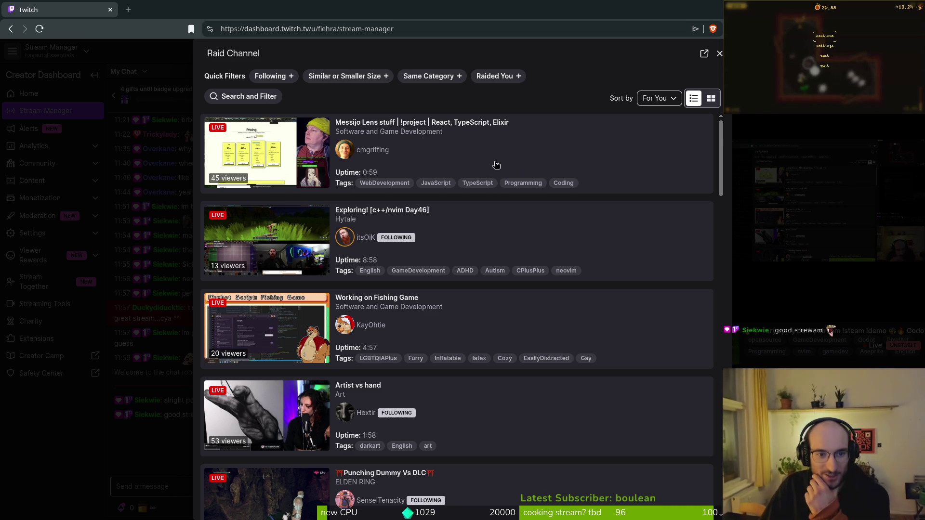
scroll(512, 172, down, 3)
scroll(490, 260, down, 5)
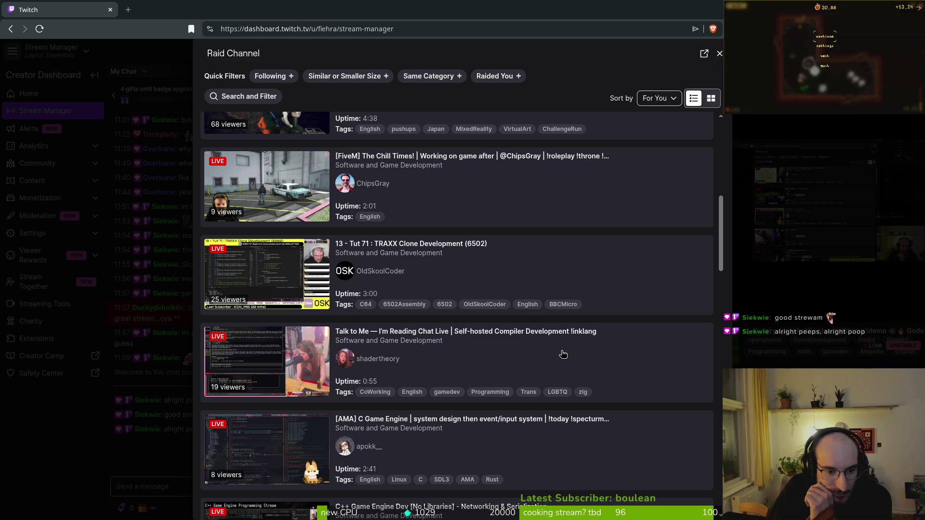
scroll(582, 359, down, 1)
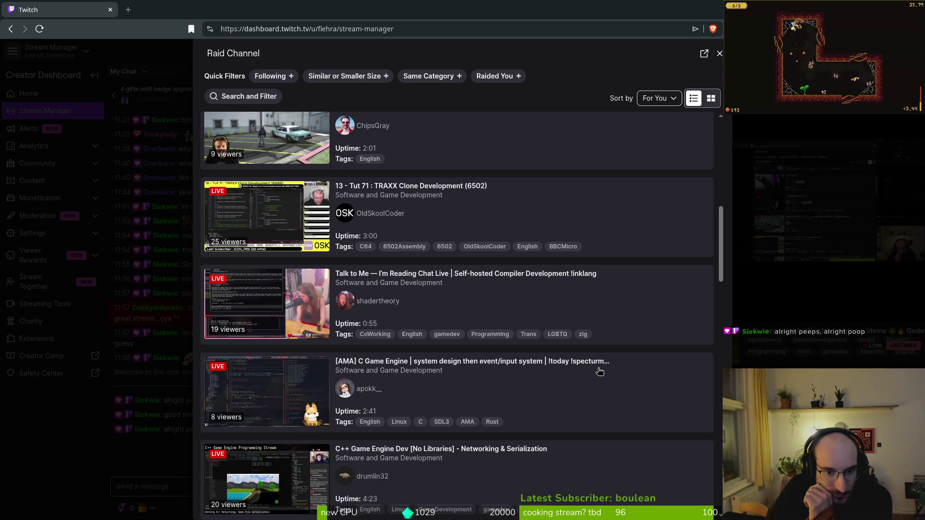